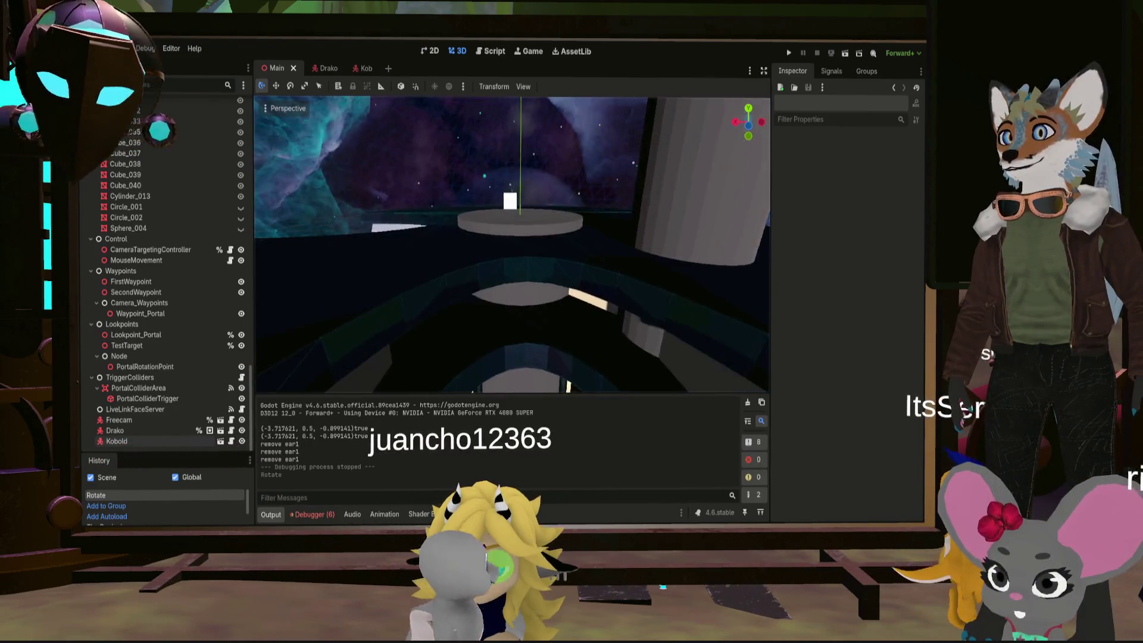
Toggle the Cylinder mesh node's visibility off and orbit around it to check
{"action": "left_click", "coordinate": [510, 233]}
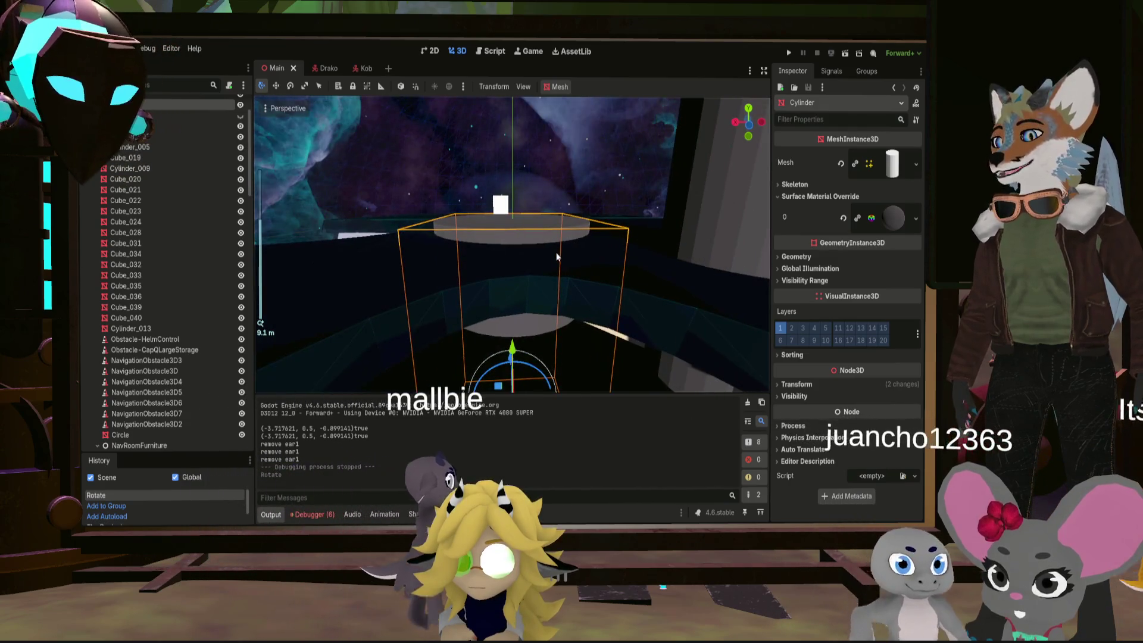
{"action": "scroll", "scroll_direction": "up", "scroll_amount": 3}
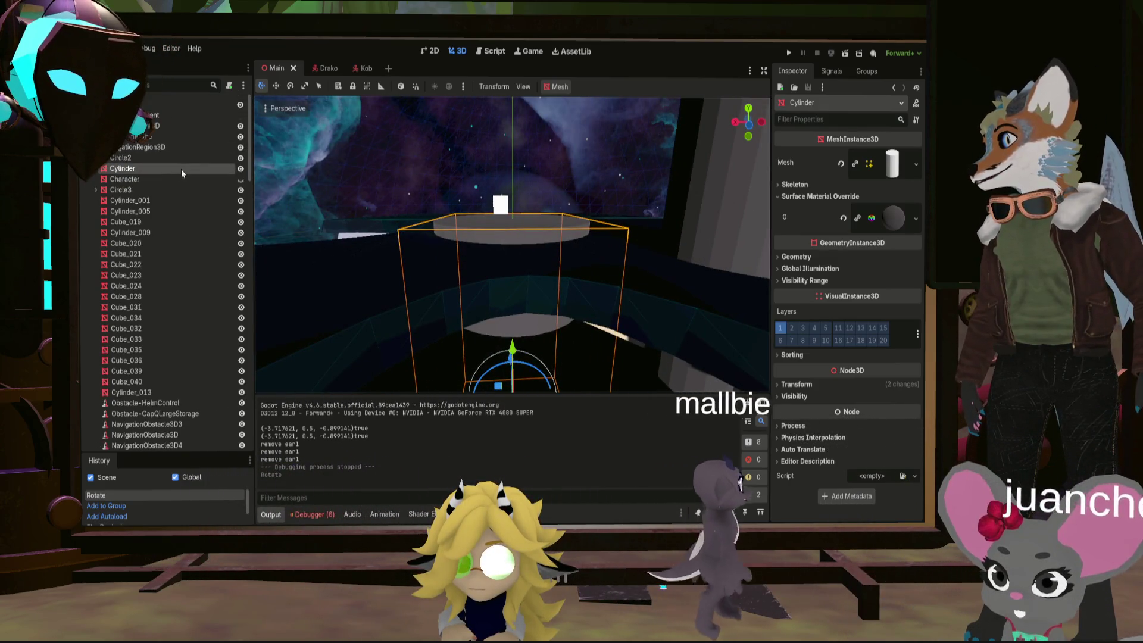
{"action": "left_click", "coordinate": [241, 168]}
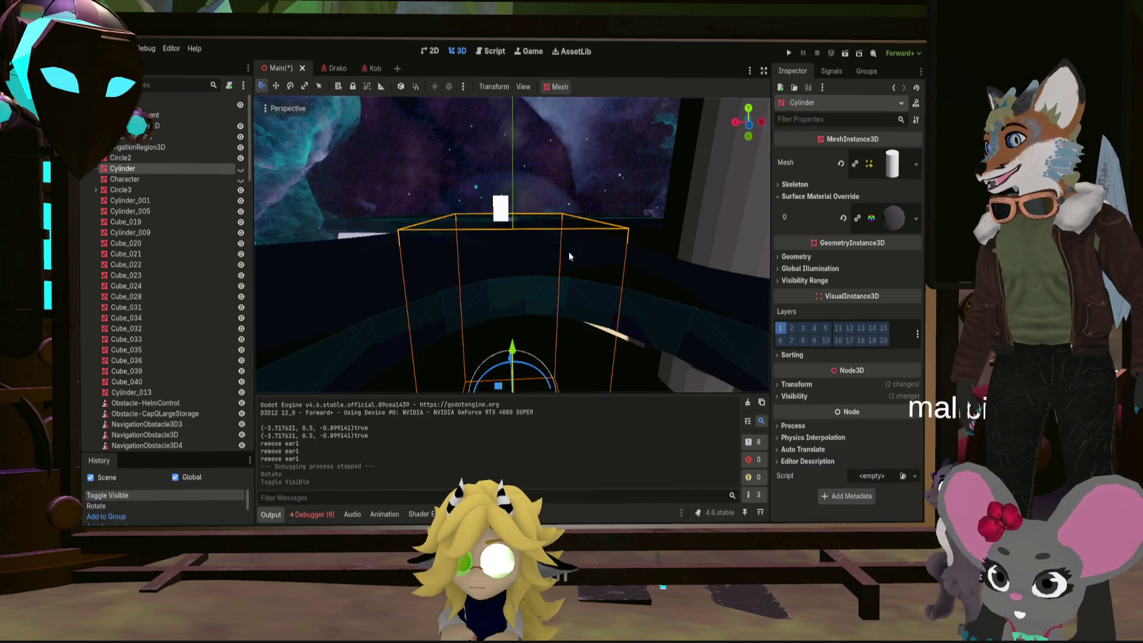
{"action": "left_click_drag", "start_coordinate": [569, 255], "coordinate": [536, 178]}
{"action": "left_click_drag", "start_coordinate": [536, 224], "coordinate": [387, 124]}
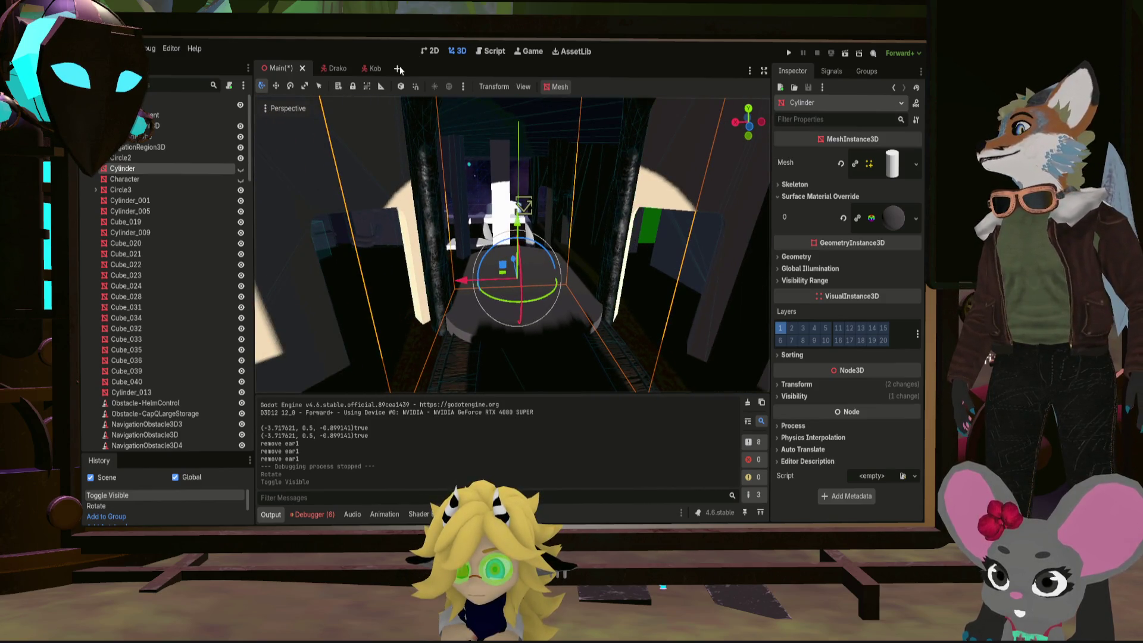
Browse res://Objects/Environment/ShipStructure and drag Generator.fbx into its Reactor folder
{"action": "left_click", "coordinate": [270, 513]}
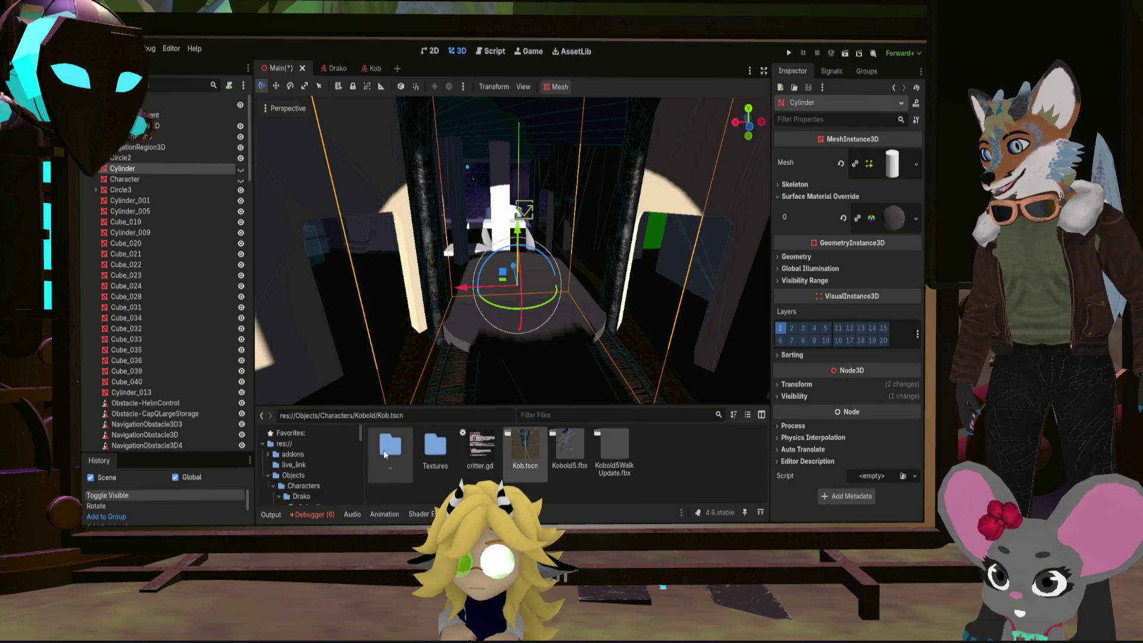
{"action": "double_click", "coordinate": [393, 445]}
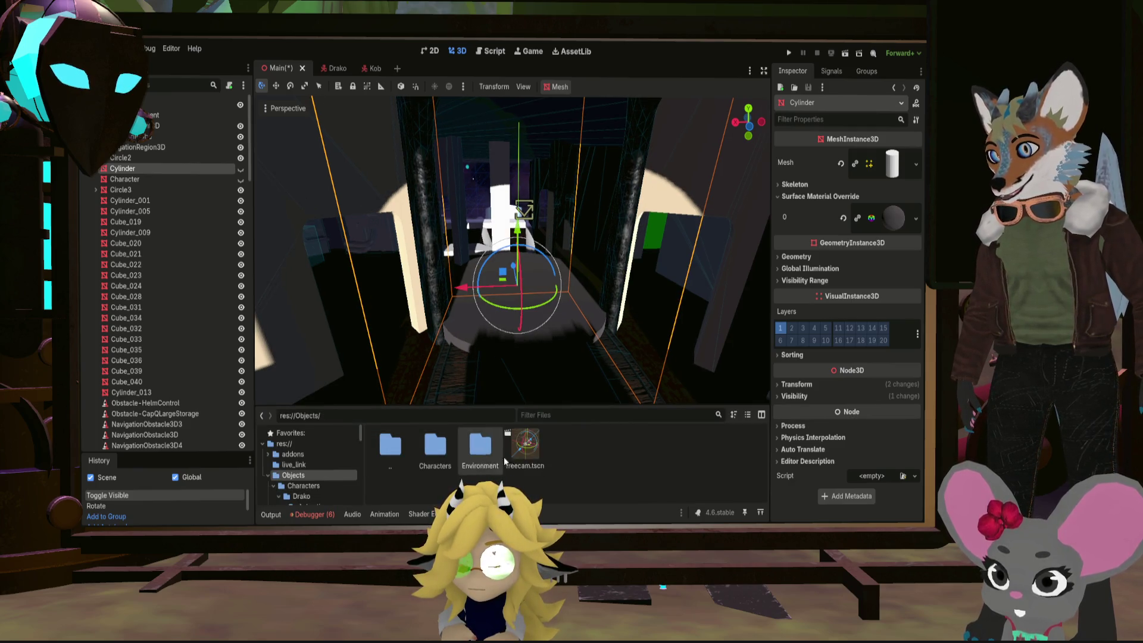
{"action": "double_click", "coordinate": [488, 447]}
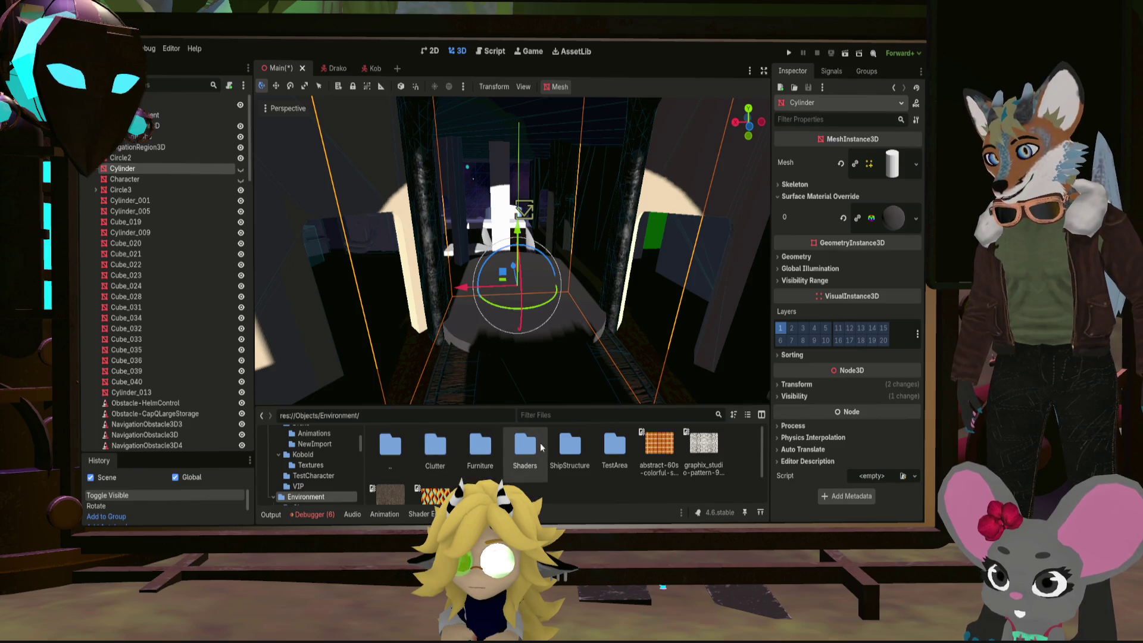
{"action": "double_click", "coordinate": [568, 443]}
{"action": "double_click", "coordinate": [514, 446]}
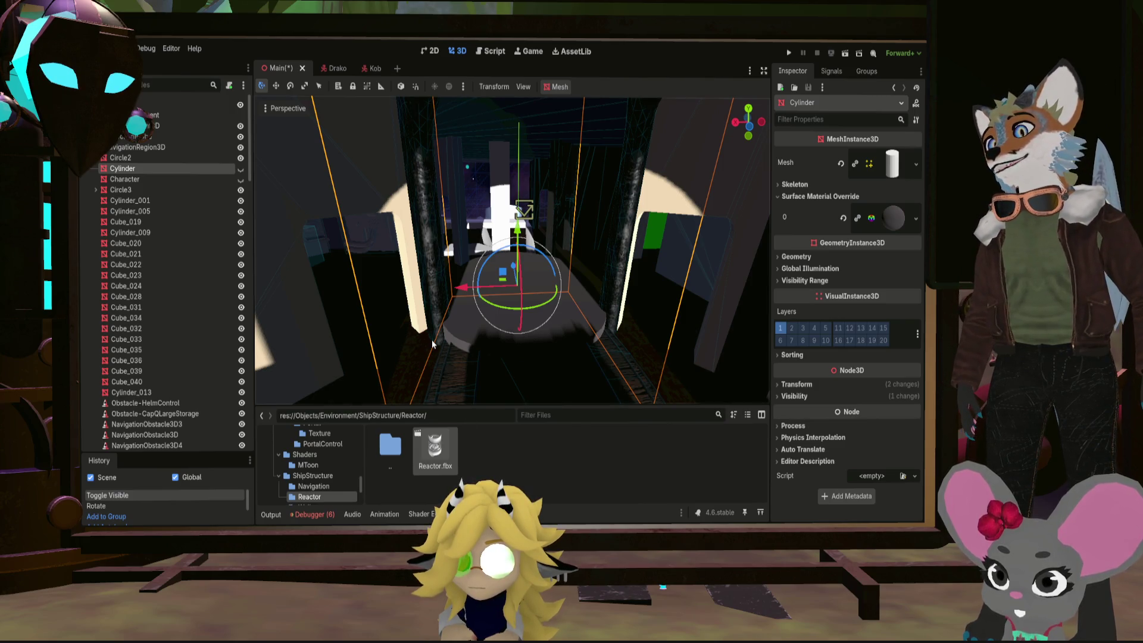
{"action": "key", "text": "BackSpace"}
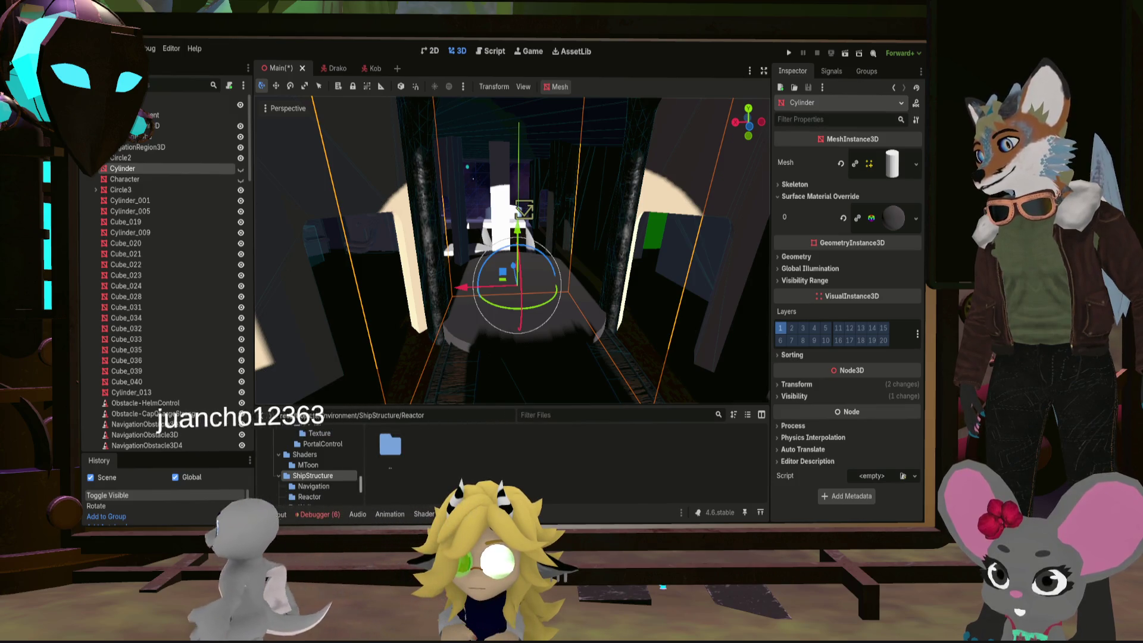
{"action": "double_click", "coordinate": [390, 444]}
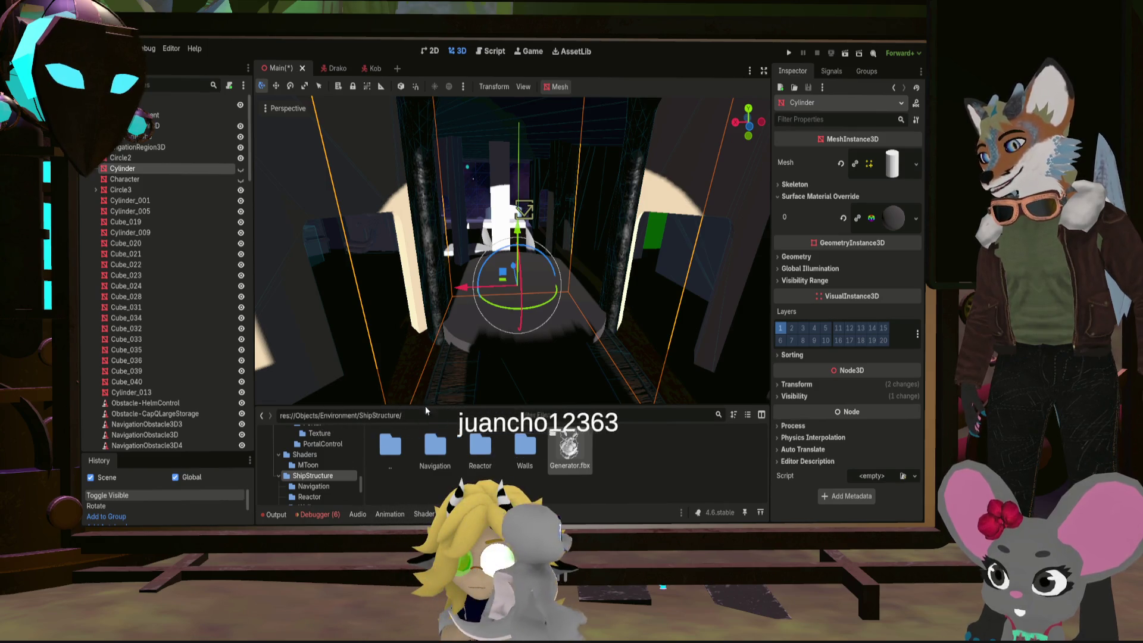
{"action": "left_click_drag", "start_coordinate": [569, 446], "coordinate": [479, 444]}
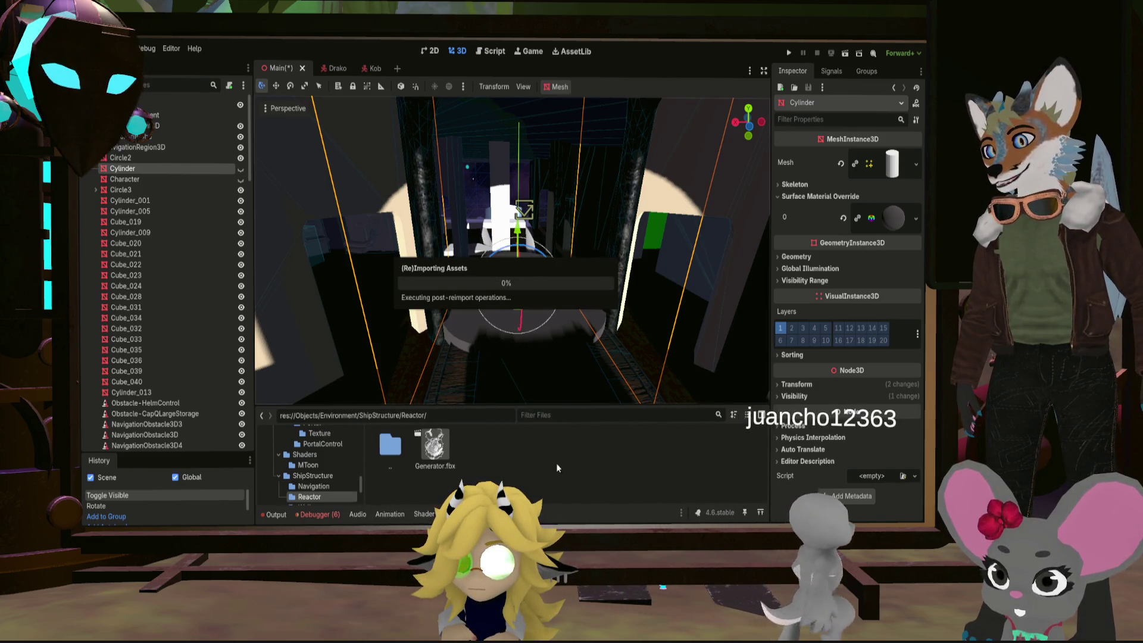
Enter the Reactor folder to confirm Generator.fbx sits beside Textures
{"action": "double_click", "coordinate": [479, 444]}
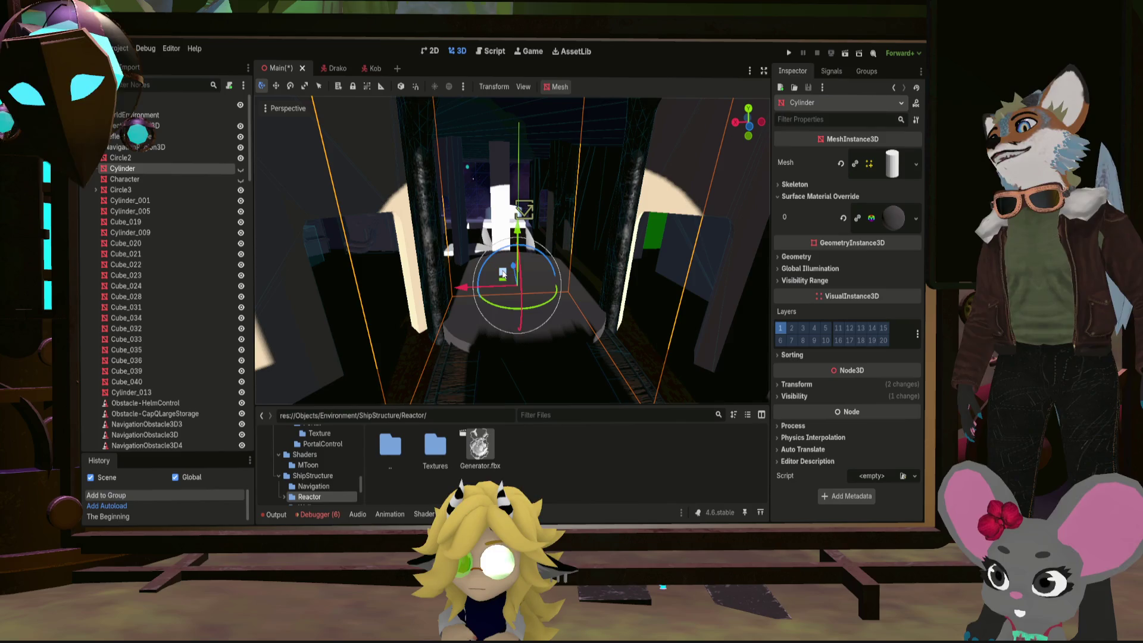
Create a new scene with a 3D root named Generator and load Generator.fbx
{"action": "key", "text": "ctrl+n"}
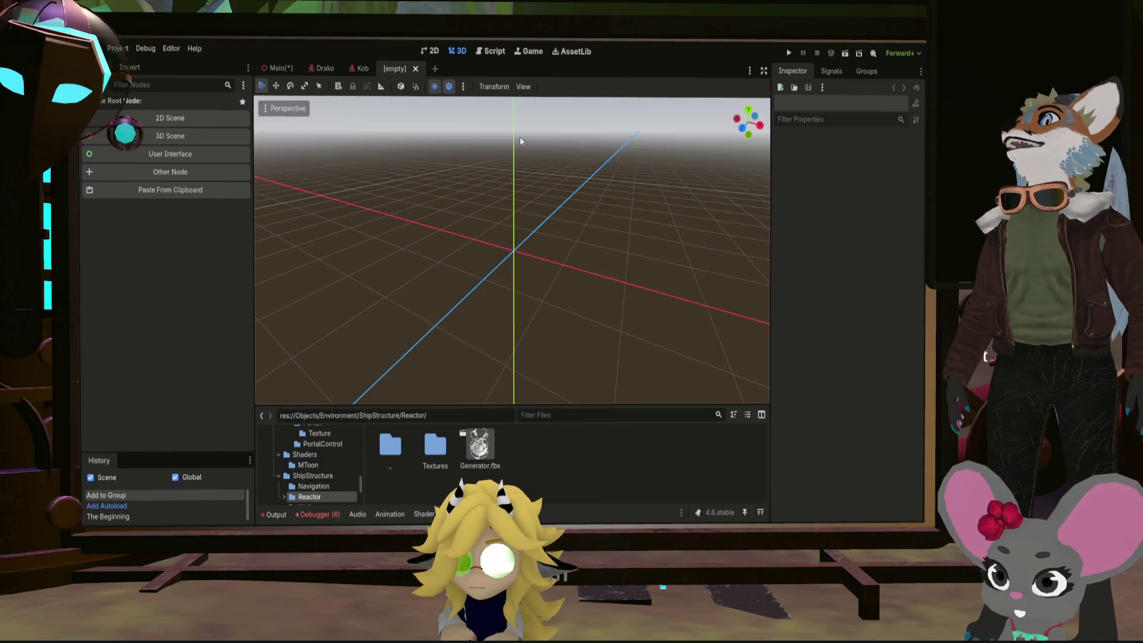
{"action": "left_click", "coordinate": [168, 137]}
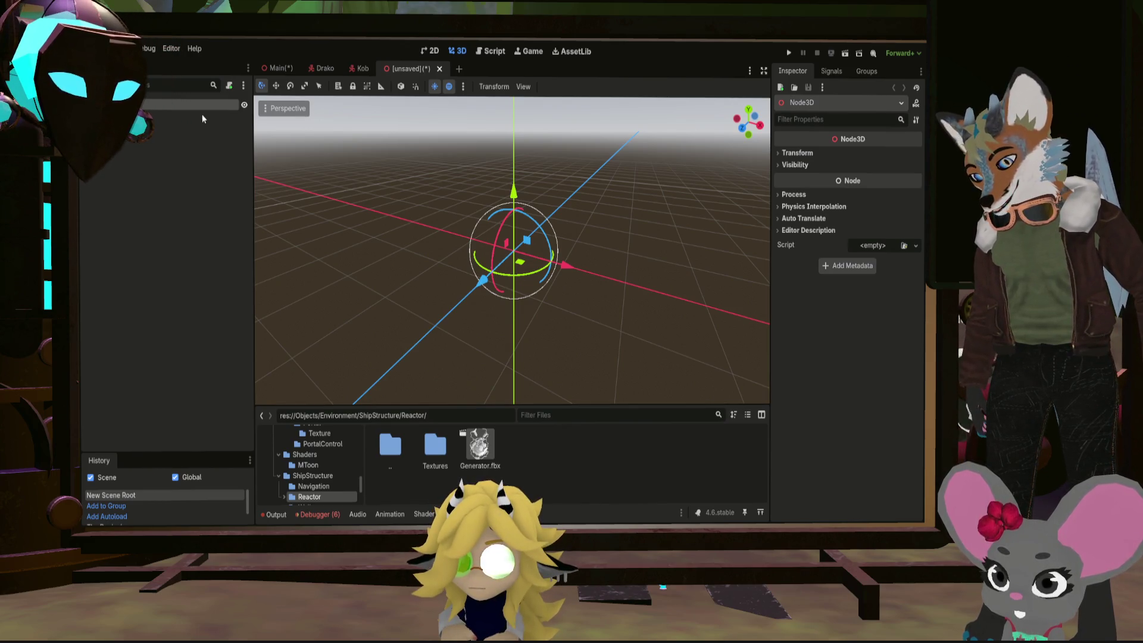
{"action": "type", "text": "Generator"}
{"action": "key", "text": "Return"}
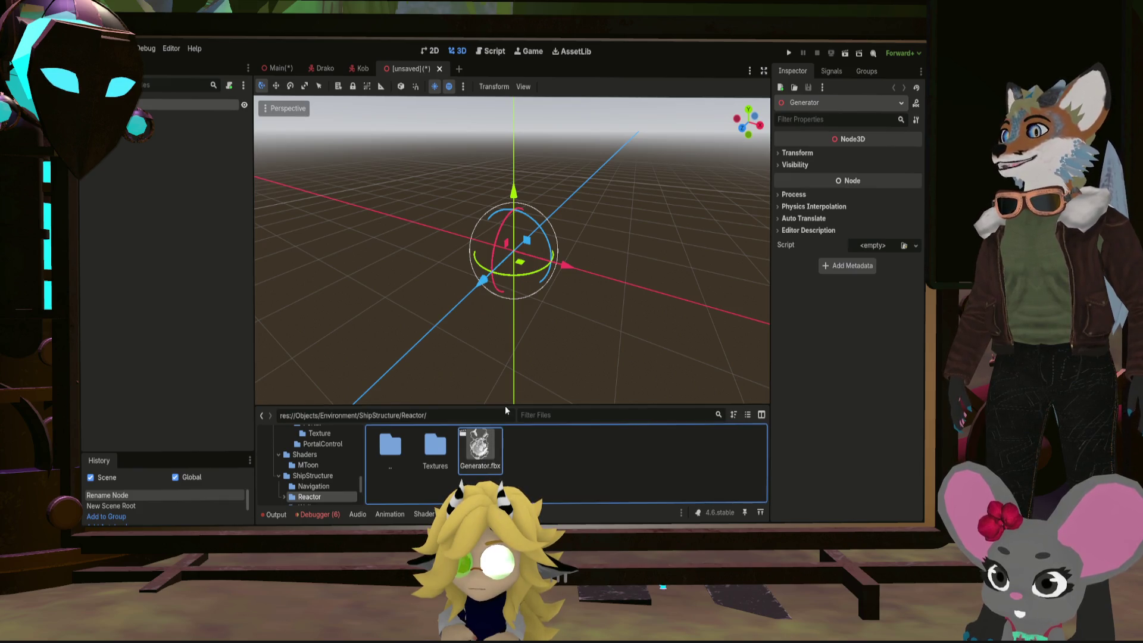
{"action": "double_click", "coordinate": [479, 447]}
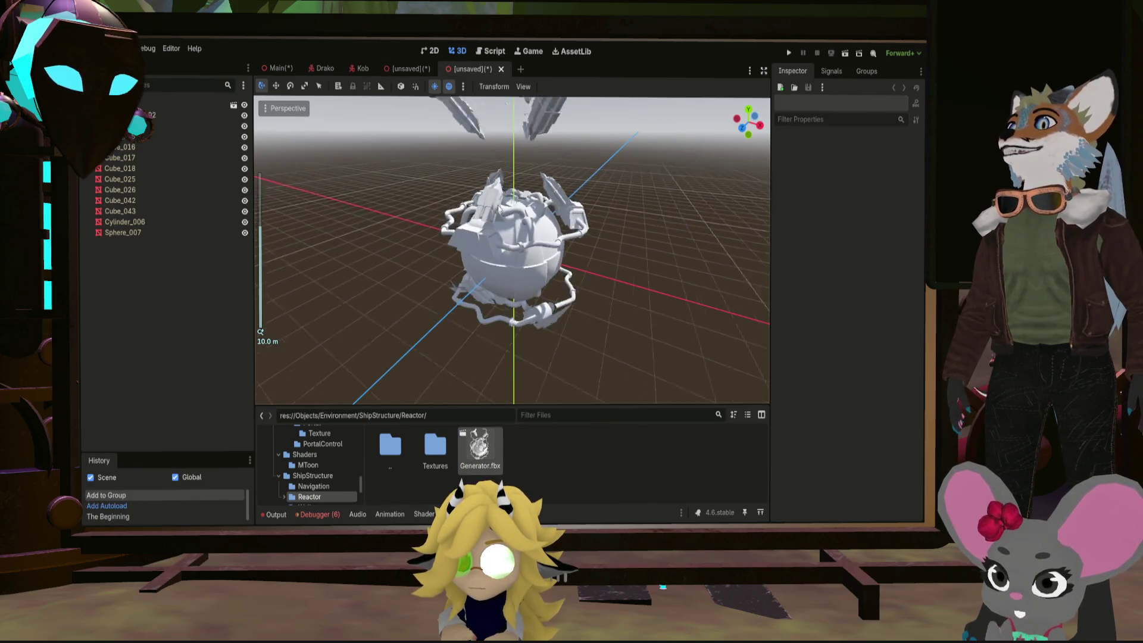
Copy the model's twelve mesh nodes and paste them under the Generator root
{"action": "left_click", "coordinate": [160, 114]}
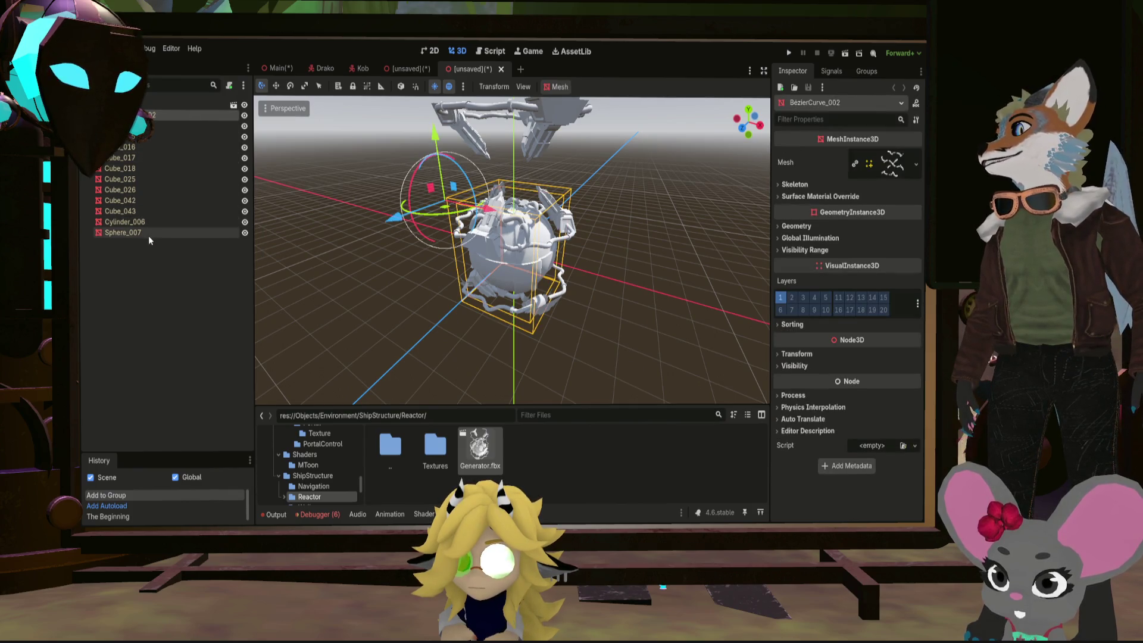
{"action": "left_click", "coordinate": [148, 233]}
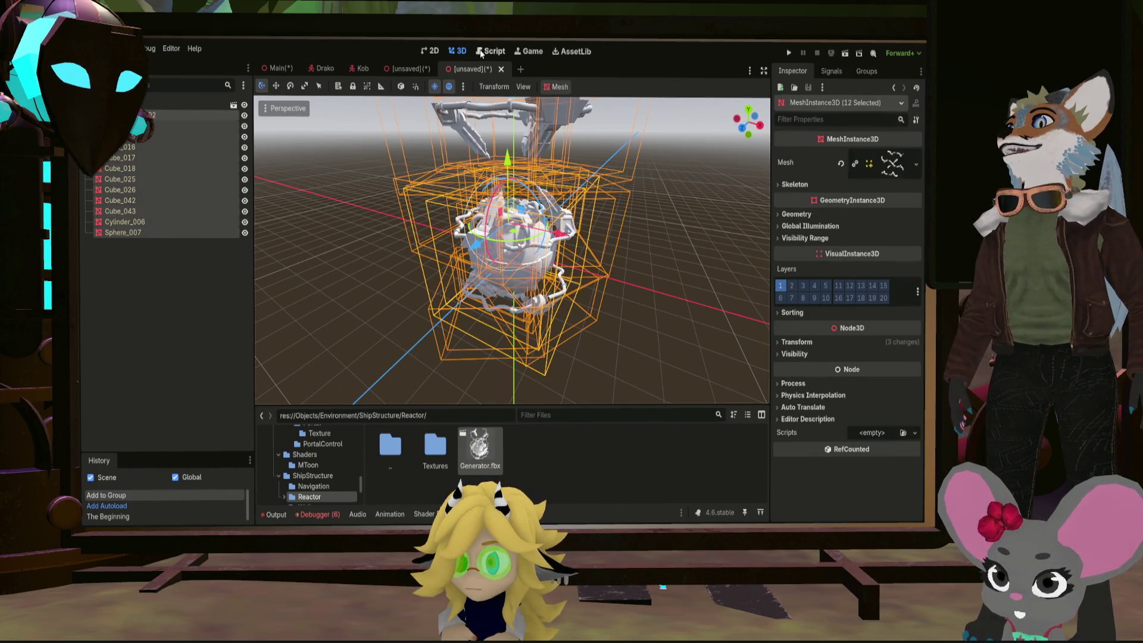
{"action": "key", "text": "ctrl+c"}
{"action": "left_click", "coordinate": [416, 72]}
{"action": "left_click", "coordinate": [169, 109]}
{"action": "key", "text": "ctrl+v"}
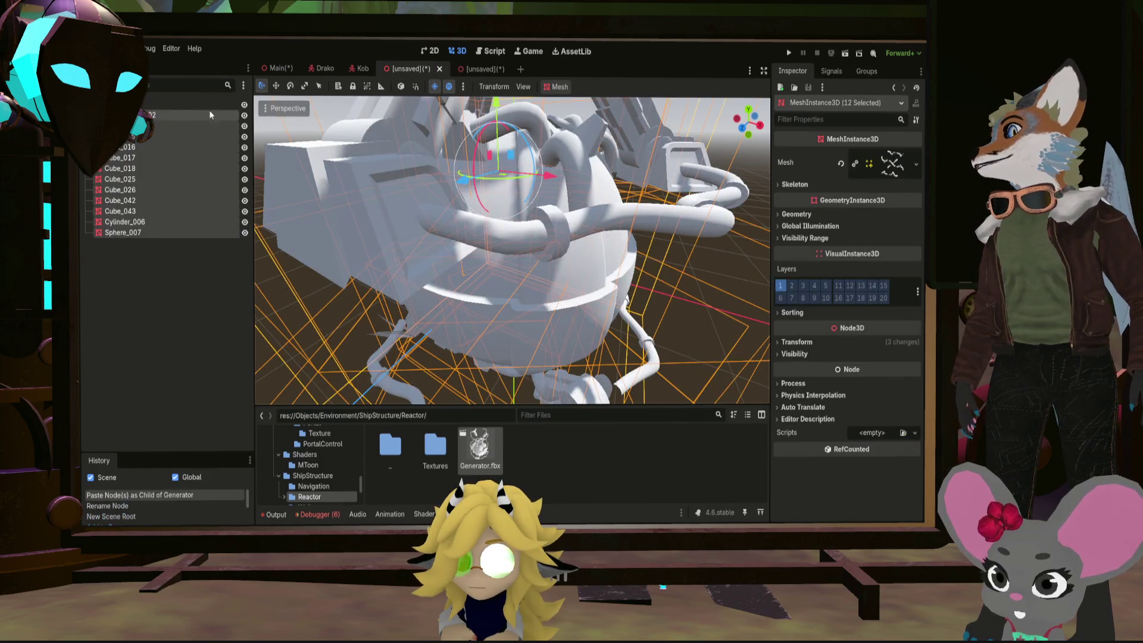
{"action": "scroll", "scroll_direction": "down", "scroll_amount": 3}
{"action": "left_click_drag", "start_coordinate": [522, 214], "coordinate": [564, 195]}
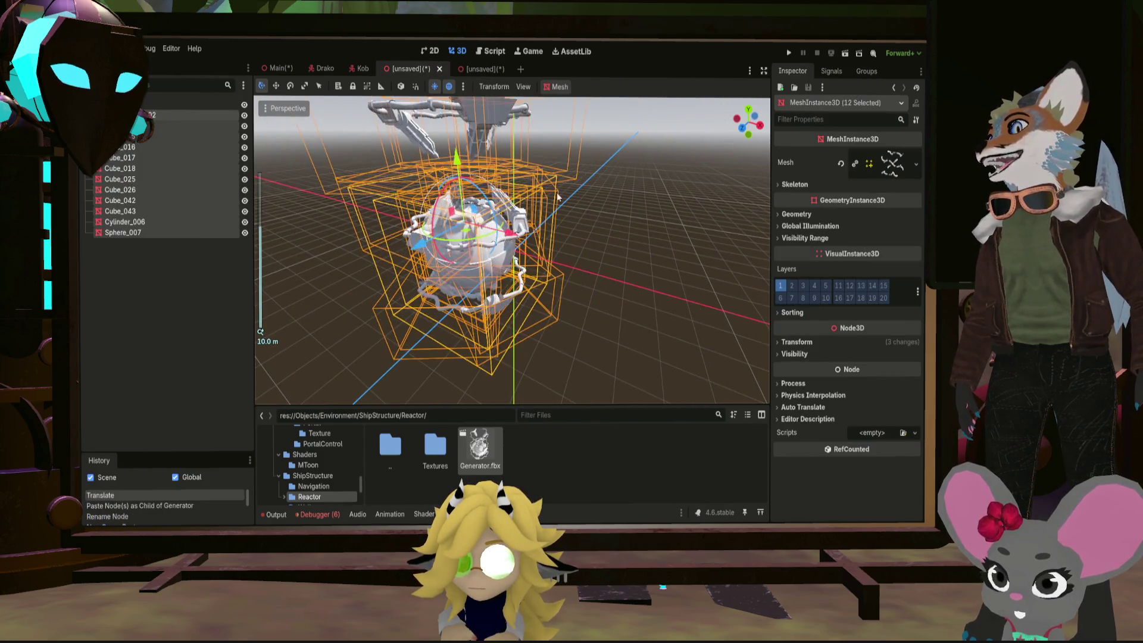
Close the imported Generator.fbx scene and save the new scene as generator.scn
{"action": "left_click", "coordinate": [482, 70]}
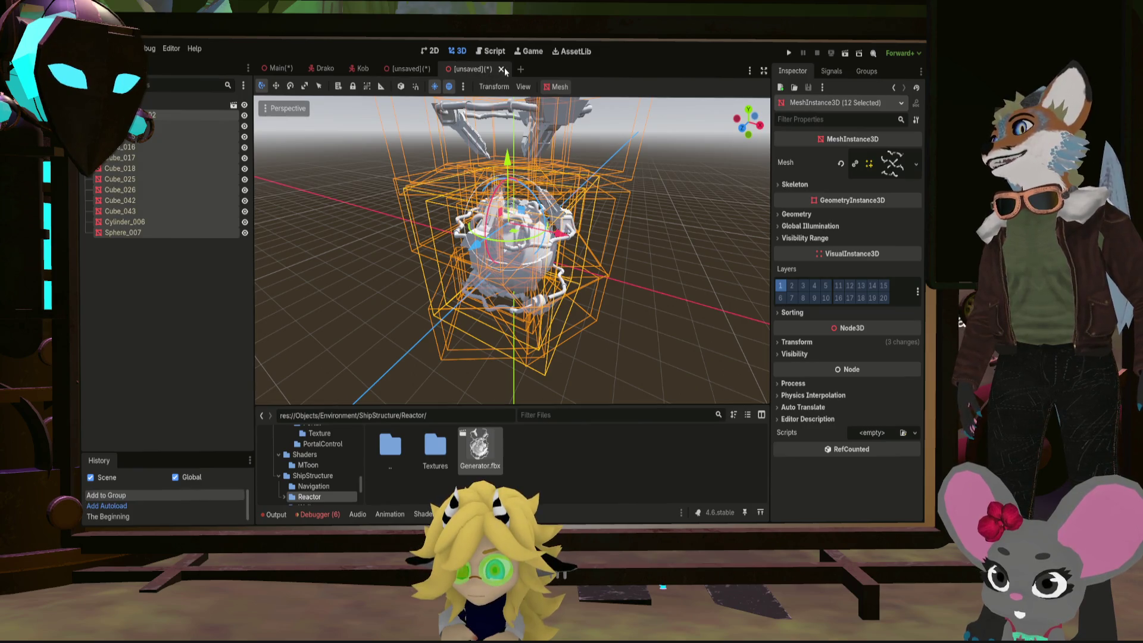
{"action": "left_click", "coordinate": [499, 68]}
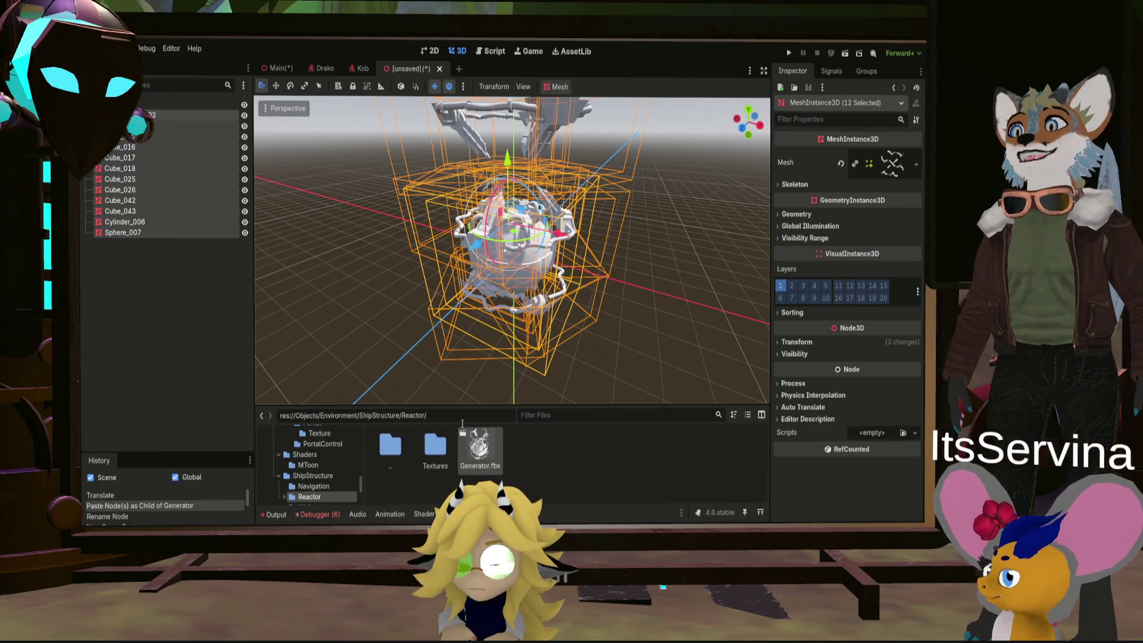
{"action": "key", "text": "ctrl+s"}
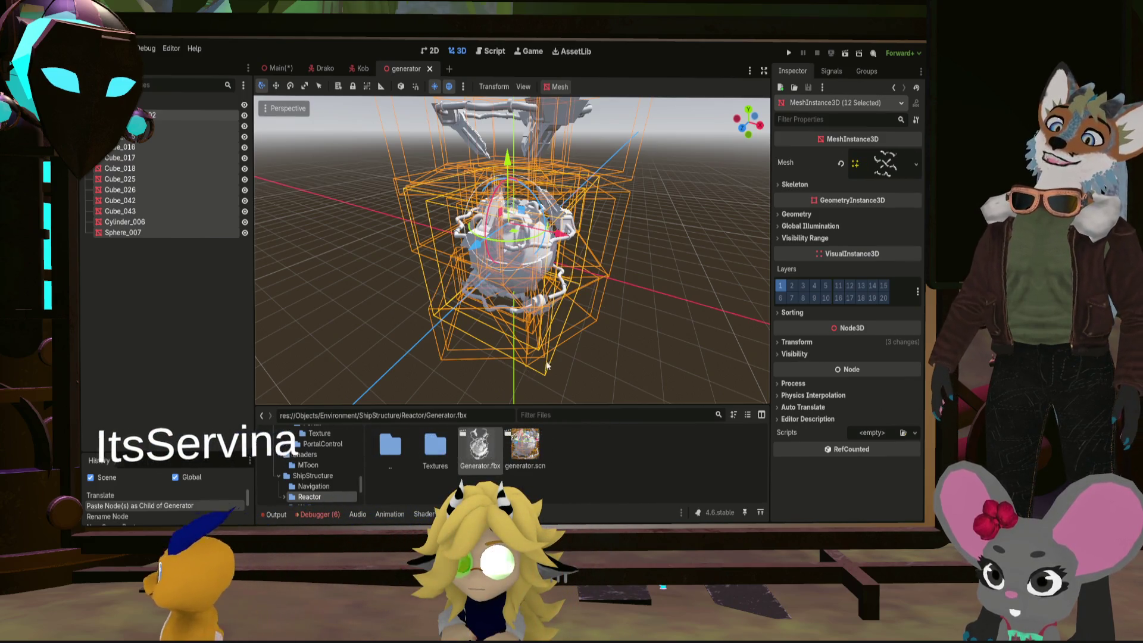
Deselect, orbit to the generator's front and expand BezierCurve_002's mesh resource details
{"action": "left_click", "coordinate": [651, 334]}
{"action": "scroll", "scroll_direction": "up", "scroll_amount": 3}
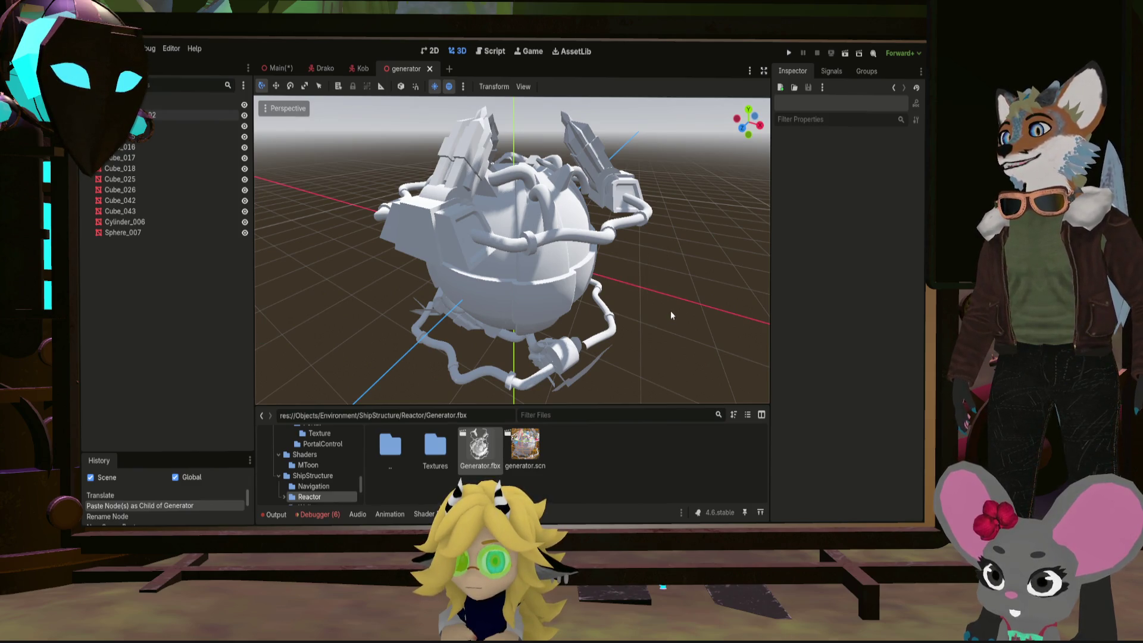
{"action": "scroll", "scroll_direction": "down", "scroll_amount": 3}
{"action": "left_click_drag", "start_coordinate": [669, 308], "coordinate": [580, 278]}
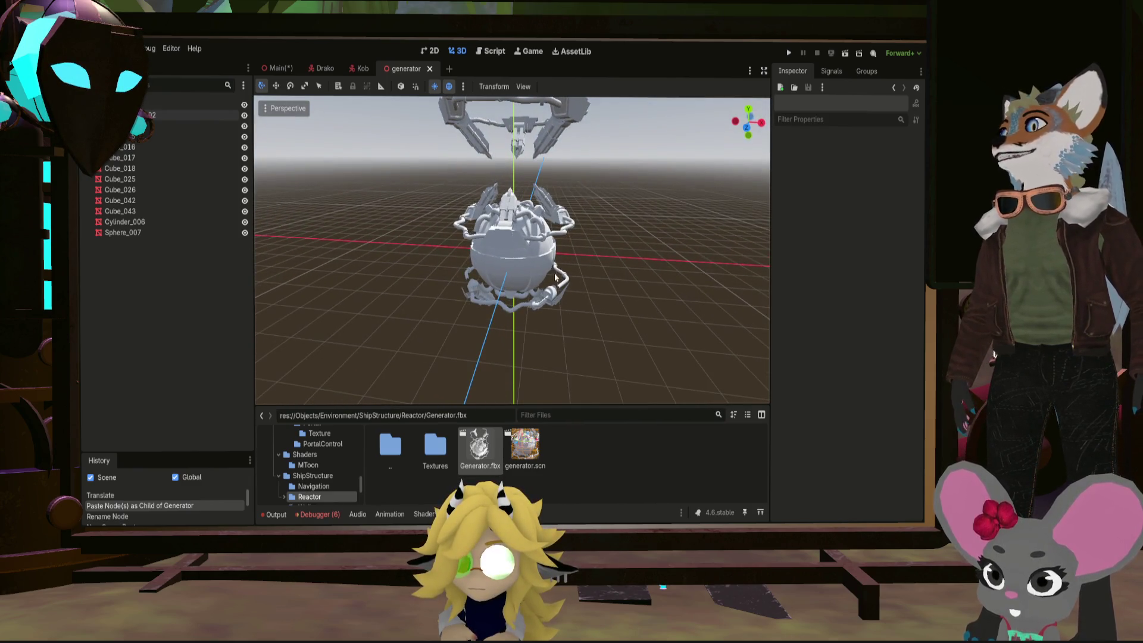
{"action": "left_click", "coordinate": [172, 115]}
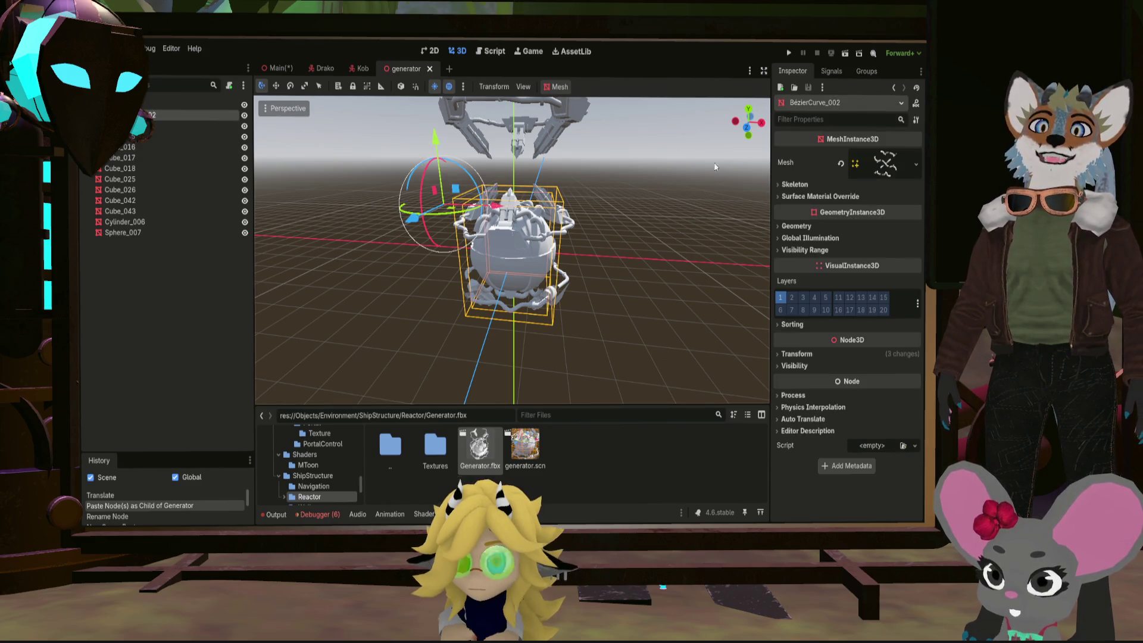
{"action": "left_click", "coordinate": [807, 162]}
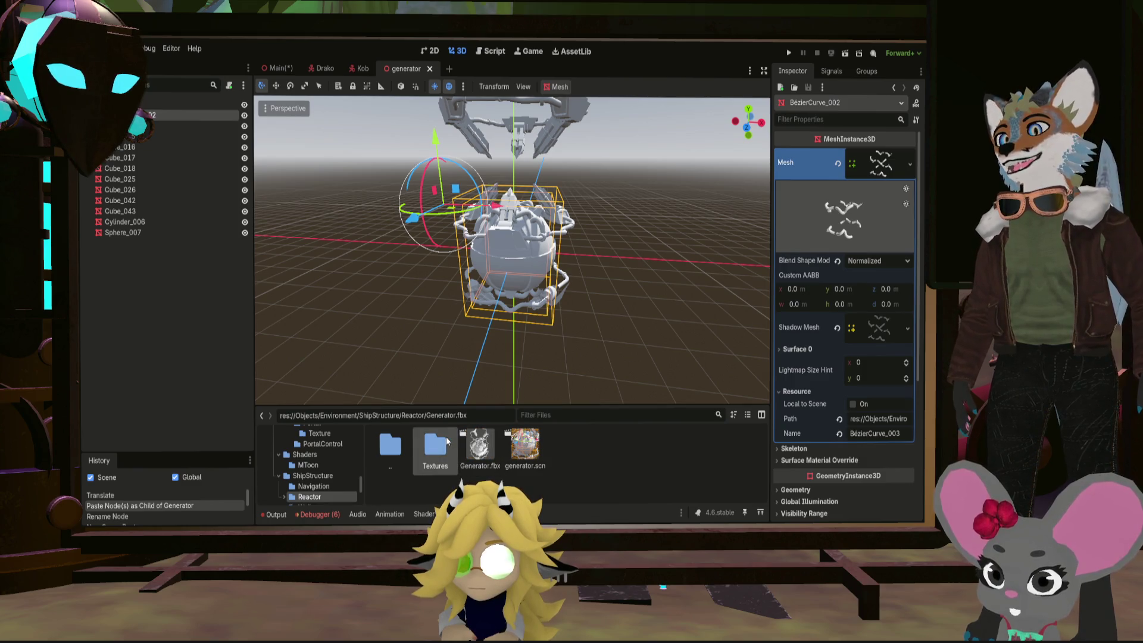
Enter Reactor/Textures and its reaction chamber texture folder
{"action": "double_click", "coordinate": [435, 447]}
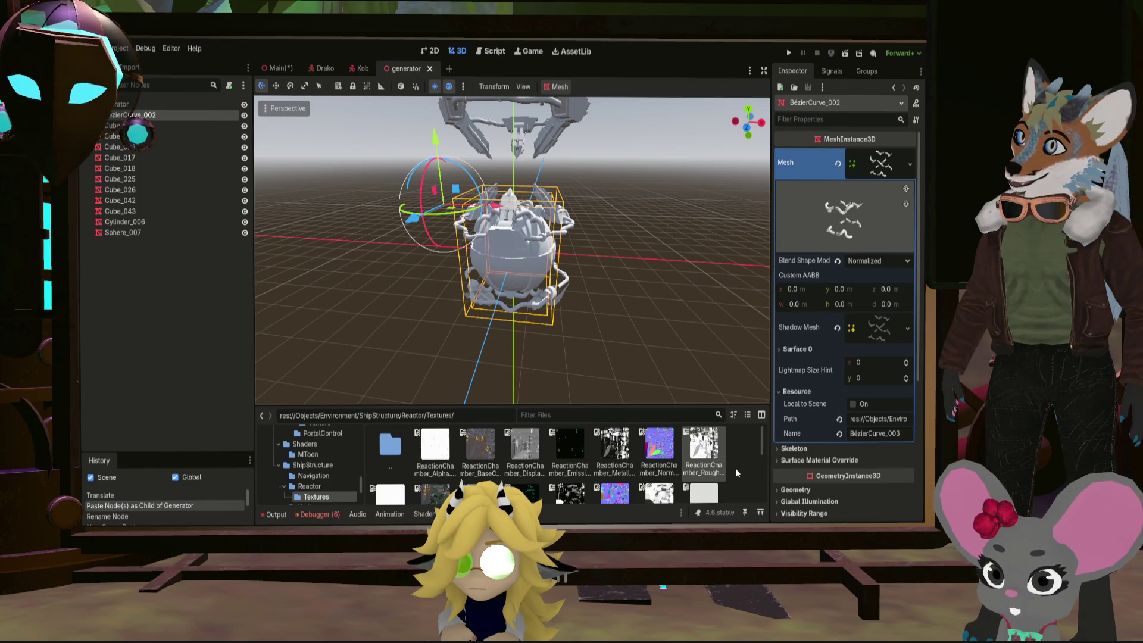
{"action": "double_click", "coordinate": [390, 442]}
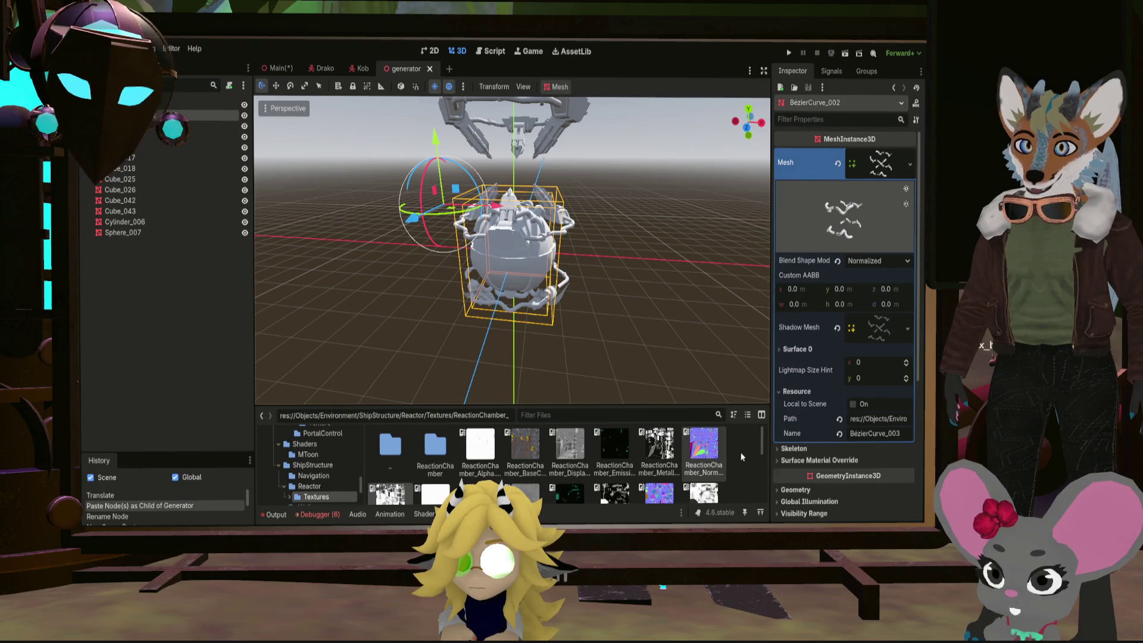
{"action": "scroll", "scroll_direction": "down", "scroll_amount": 3}
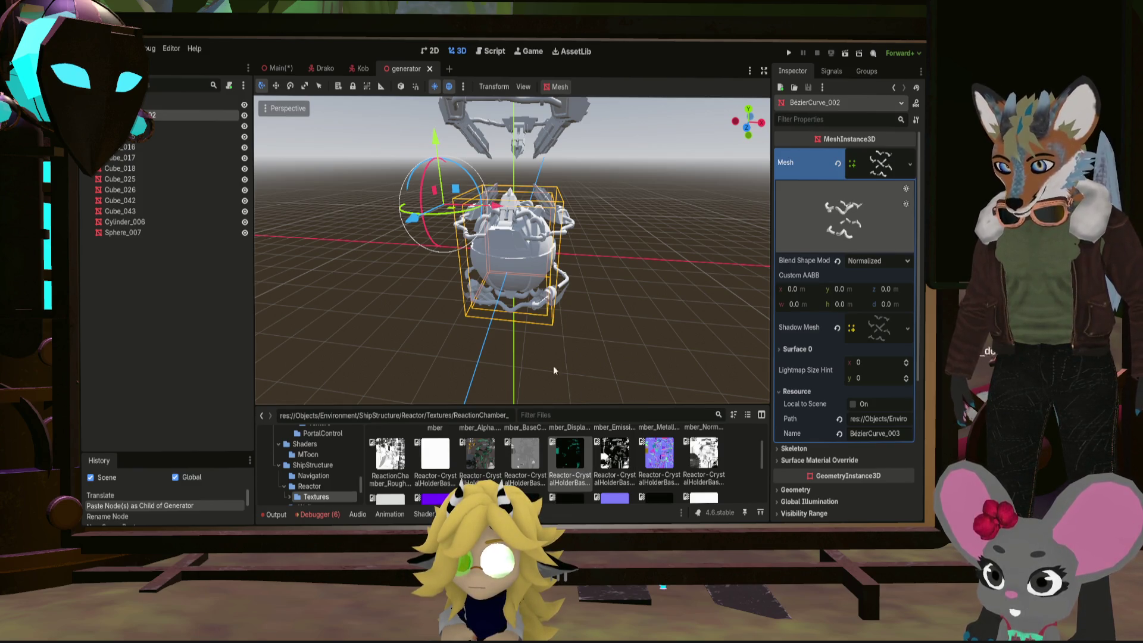
Select the reaction chamber normal map and enter the ReactionChamber folder
{"action": "left_click", "coordinate": [739, 461]}
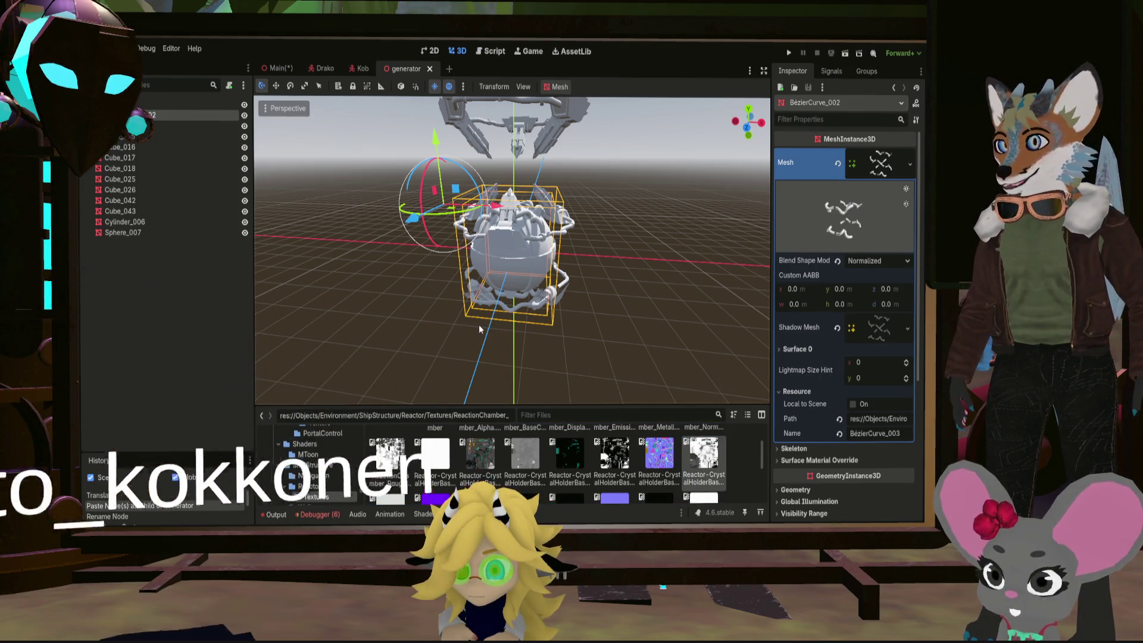
{"action": "left_click", "coordinate": [530, 444]}
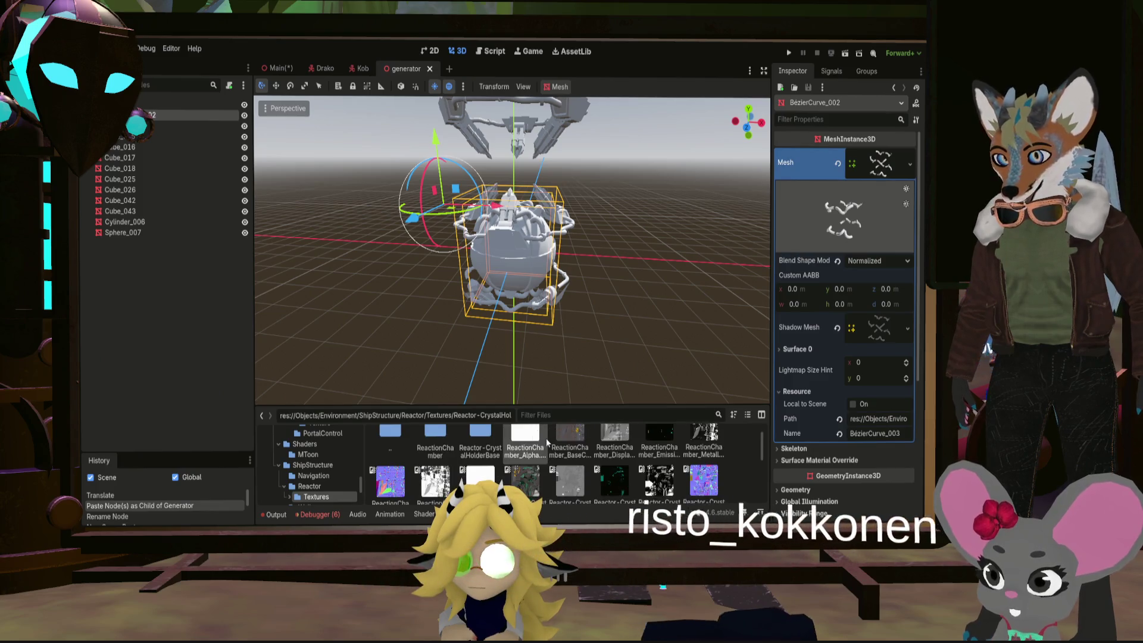
{"action": "scroll", "scroll_direction": "down", "scroll_amount": 3}
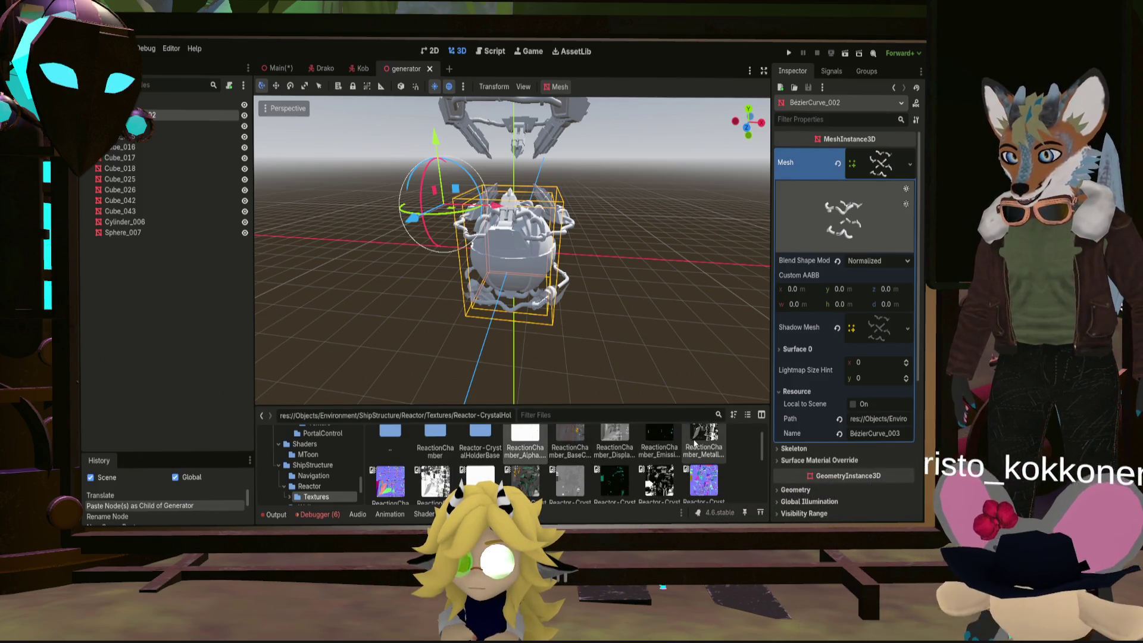
{"action": "scroll", "scroll_direction": "down", "scroll_amount": 3}
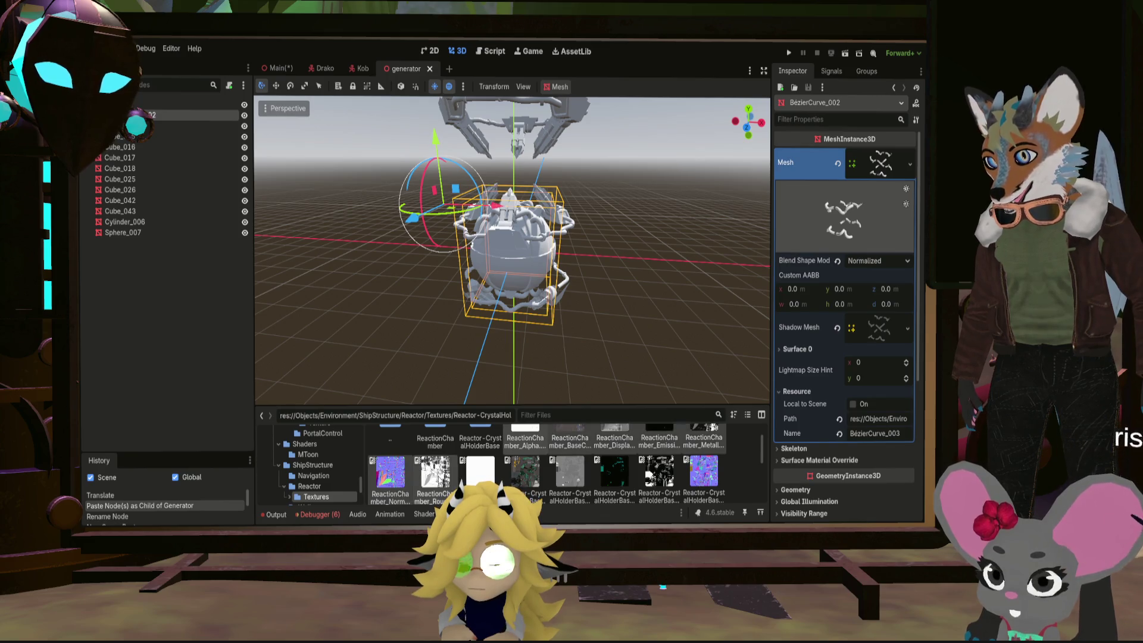
{"action": "scroll", "scroll_direction": "up", "scroll_amount": 3}
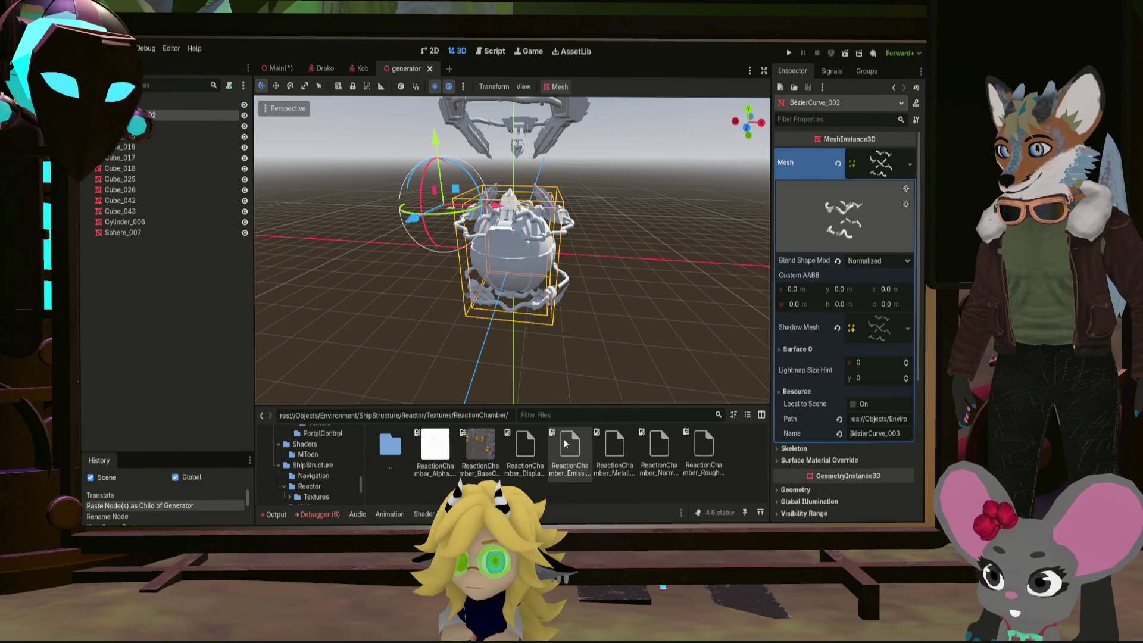
Return to the parent Textures folder and check the Reactor-Crystal Metallic texture
{"action": "double_click", "coordinate": [391, 444]}
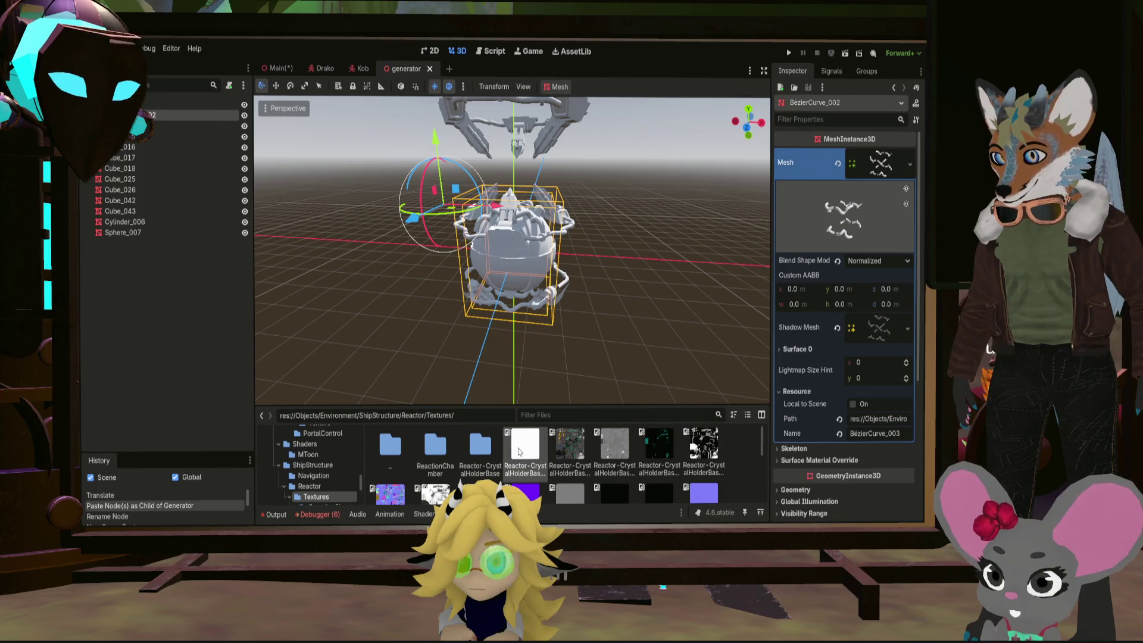
{"action": "scroll", "scroll_direction": "down", "scroll_amount": 3}
{"action": "scroll", "scroll_direction": "down", "scroll_amount": 3}
{"action": "scroll", "scroll_direction": "down", "scroll_amount": 3}
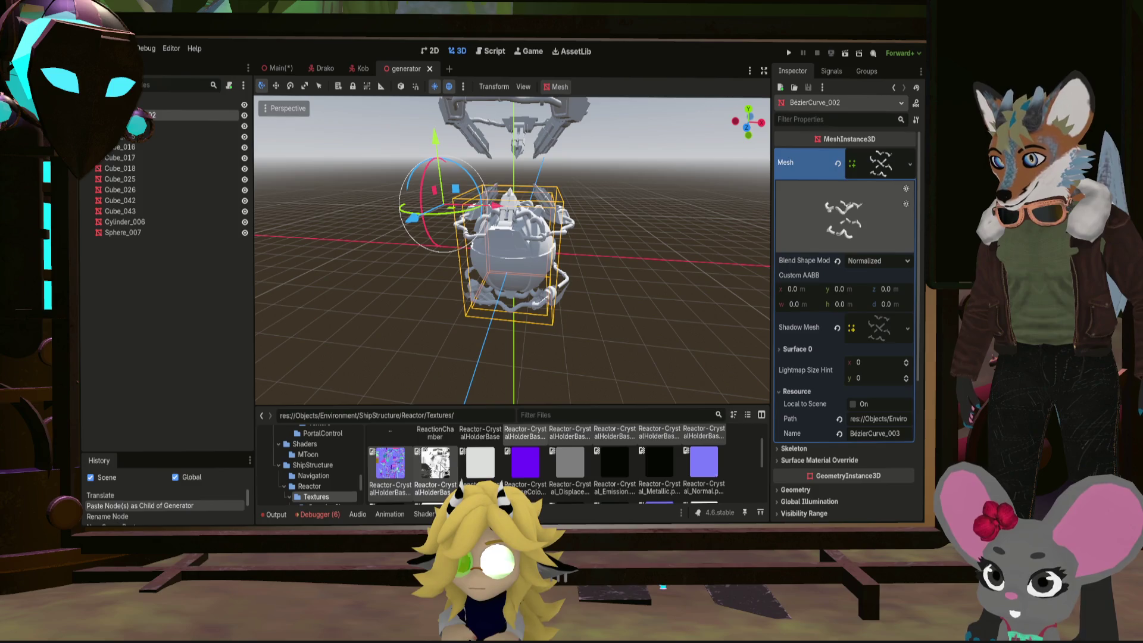
{"action": "scroll", "scroll_direction": "up", "scroll_amount": 3}
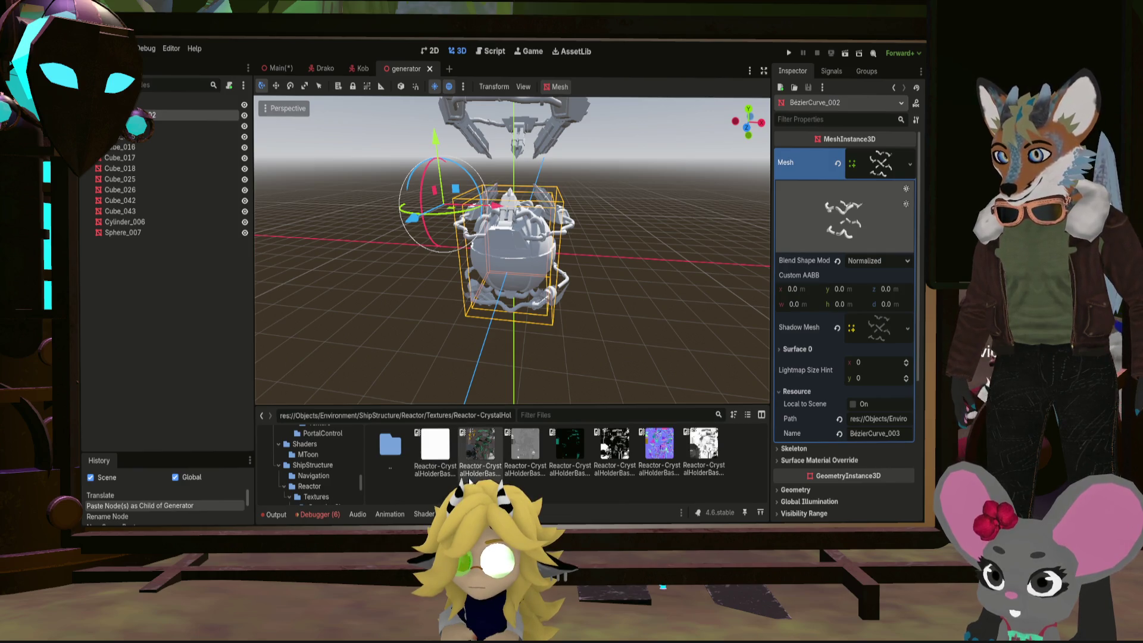
{"action": "double_click", "coordinate": [391, 444]}
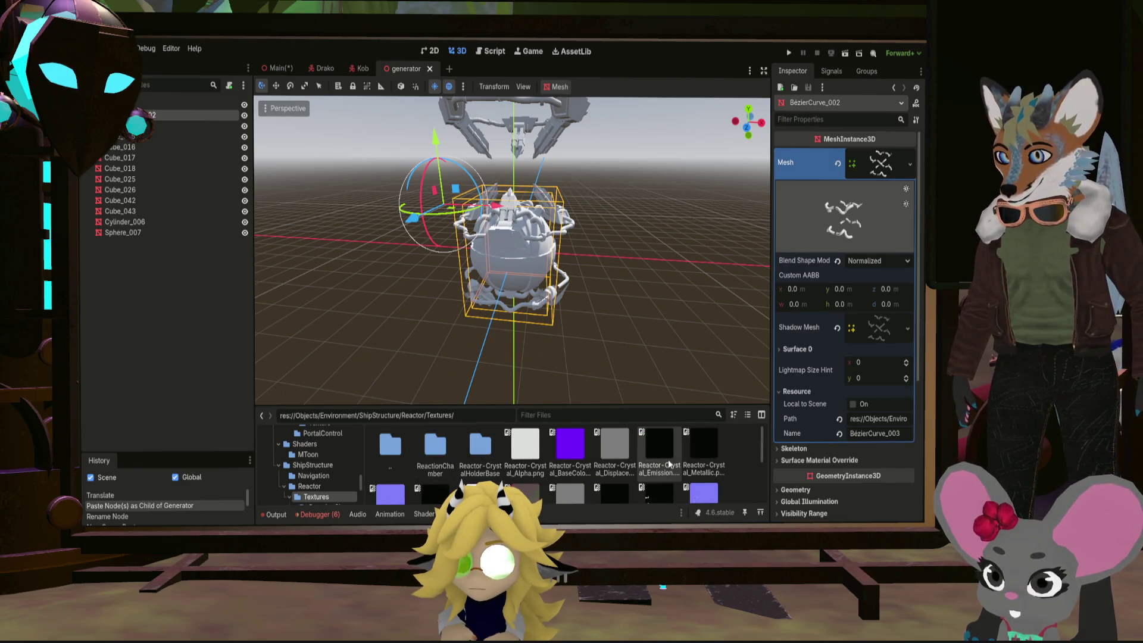
{"action": "left_click", "coordinate": [744, 449]}
{"action": "left_click", "coordinate": [769, 385]}
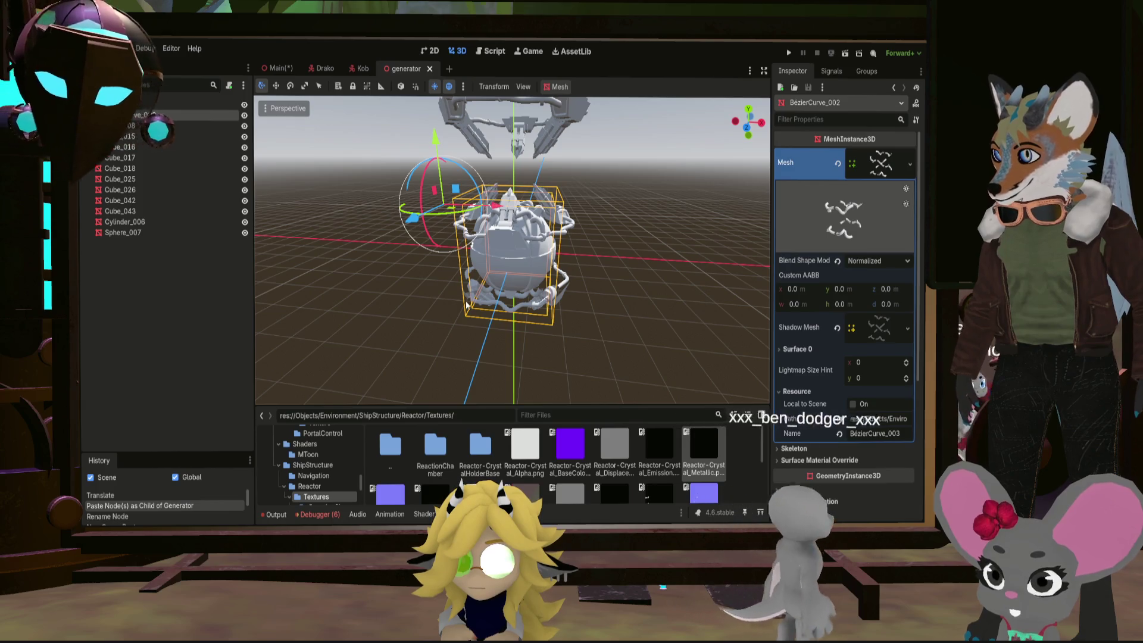
Select Reactor-Crystal_Alpha, leave Ractor-Pipes and enter the Reactor-CrystalHolderBase folder
{"action": "left_click", "coordinate": [572, 444]}
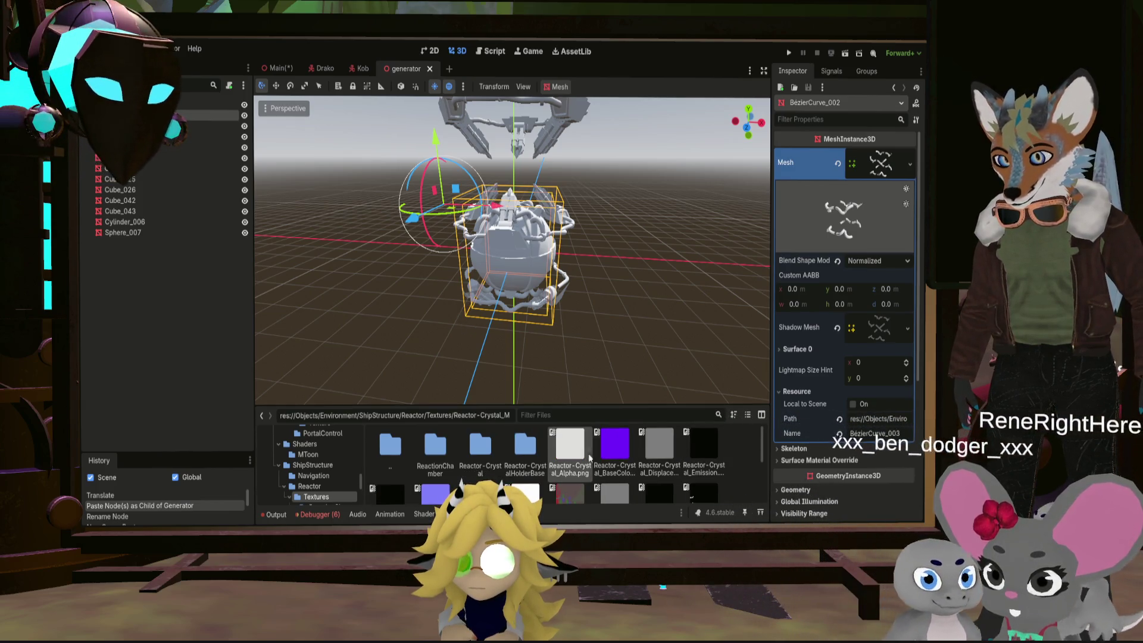
{"action": "scroll", "scroll_direction": "down", "scroll_amount": 3}
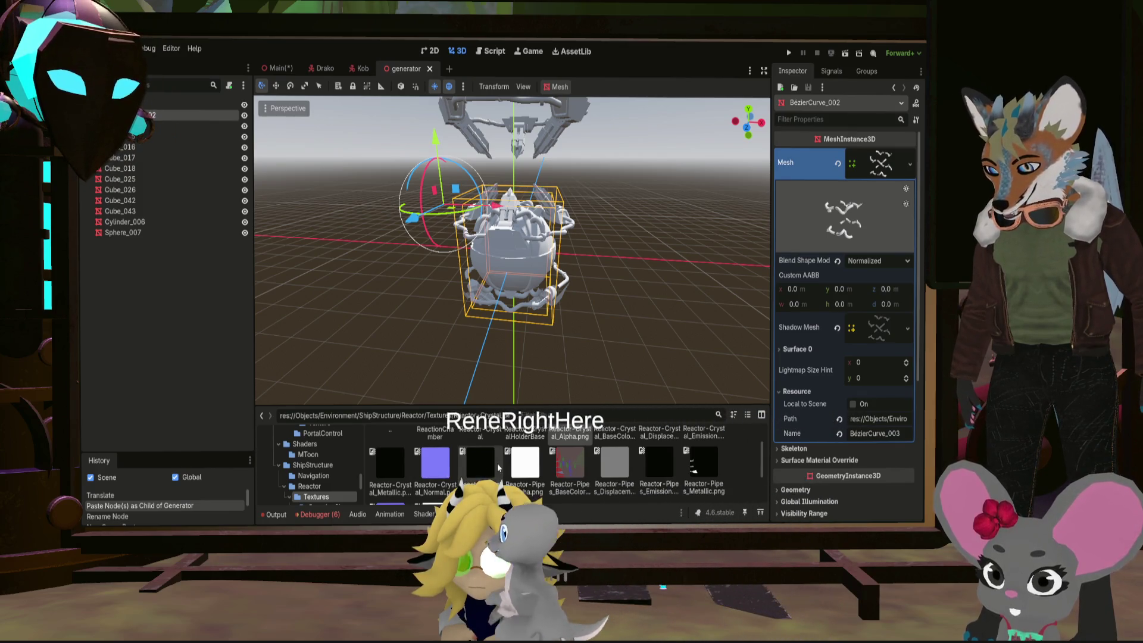
{"action": "scroll", "scroll_direction": "up", "scroll_amount": 3}
{"action": "scroll", "scroll_direction": "up", "scroll_amount": 3}
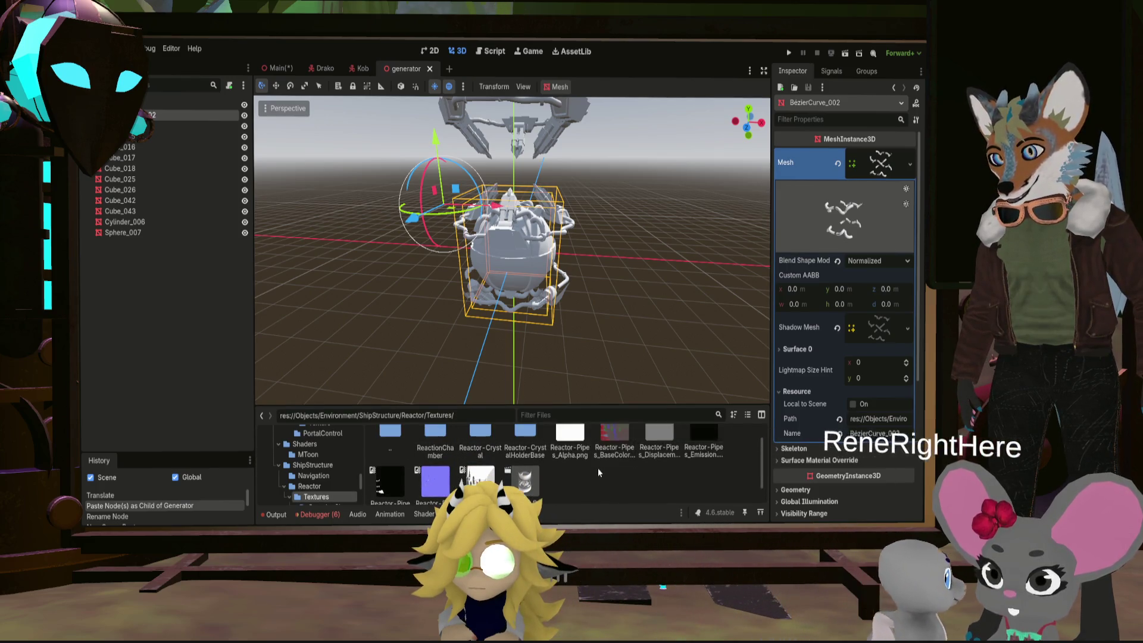
{"action": "scroll", "scroll_direction": "up", "scroll_amount": 3}
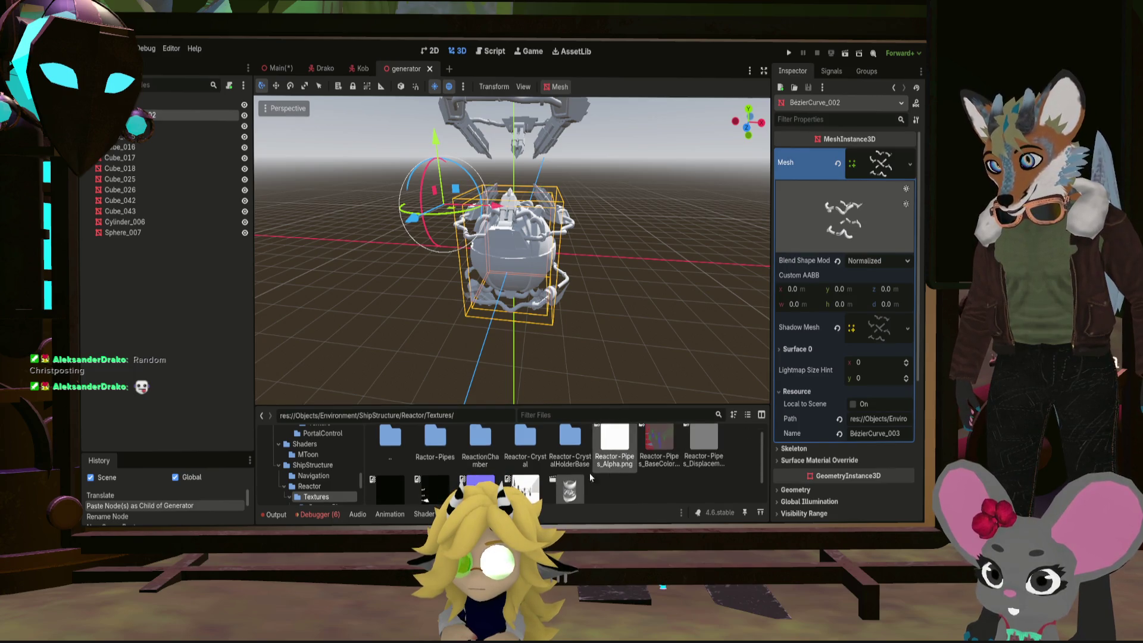
{"action": "scroll", "scroll_direction": "down", "scroll_amount": 3}
{"action": "scroll", "scroll_direction": "up", "scroll_amount": 3}
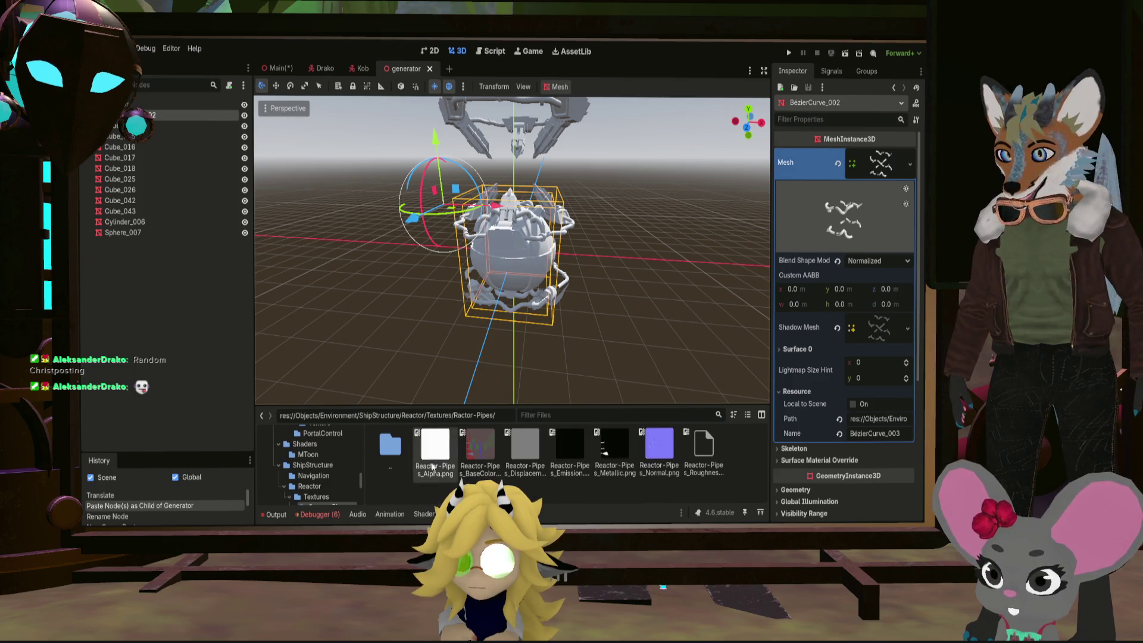
{"action": "double_click", "coordinate": [390, 444]}
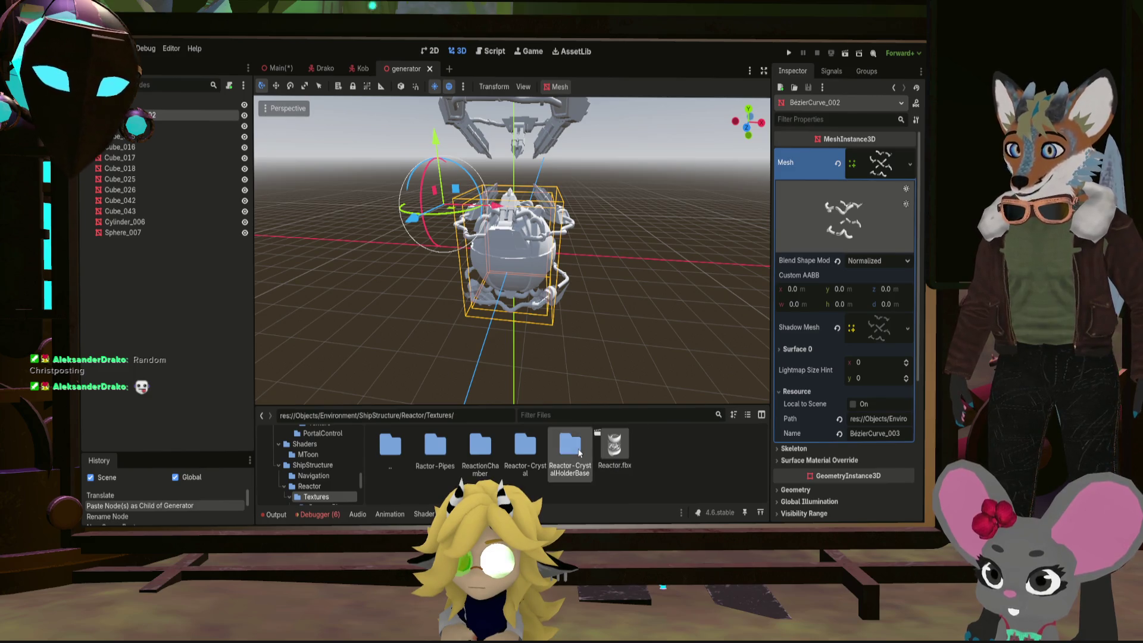
{"action": "double_click", "coordinate": [569, 444]}
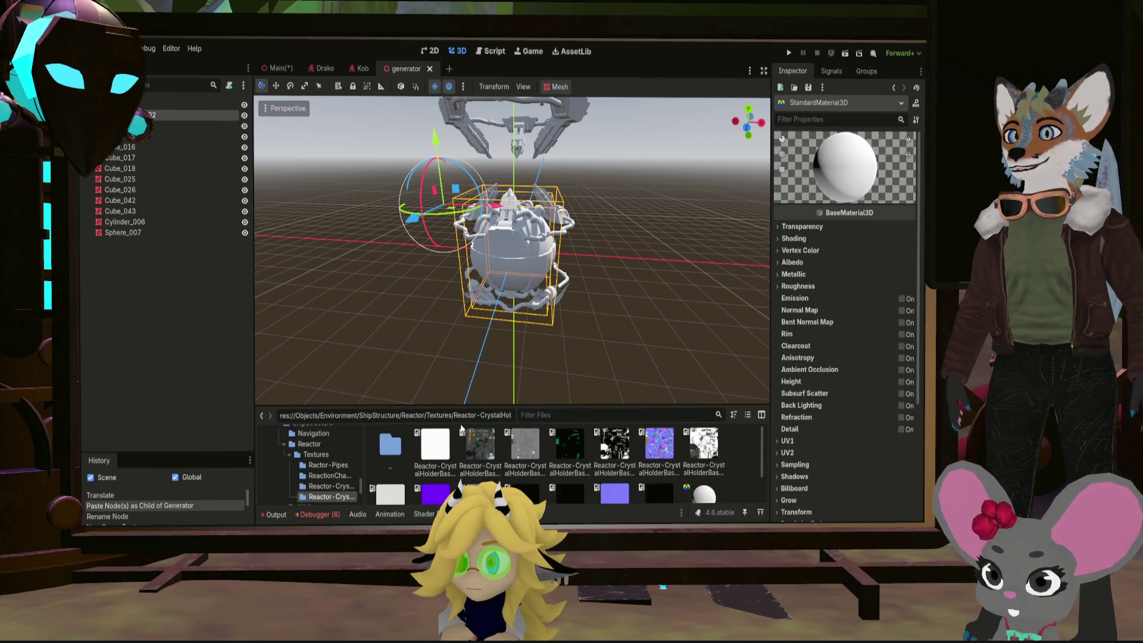
Review the Ractor-Pipes, ReactionChamber, Reactor-Crystal and CrystalHolderBase texture sets in the tree
{"action": "left_click", "coordinate": [328, 465]}
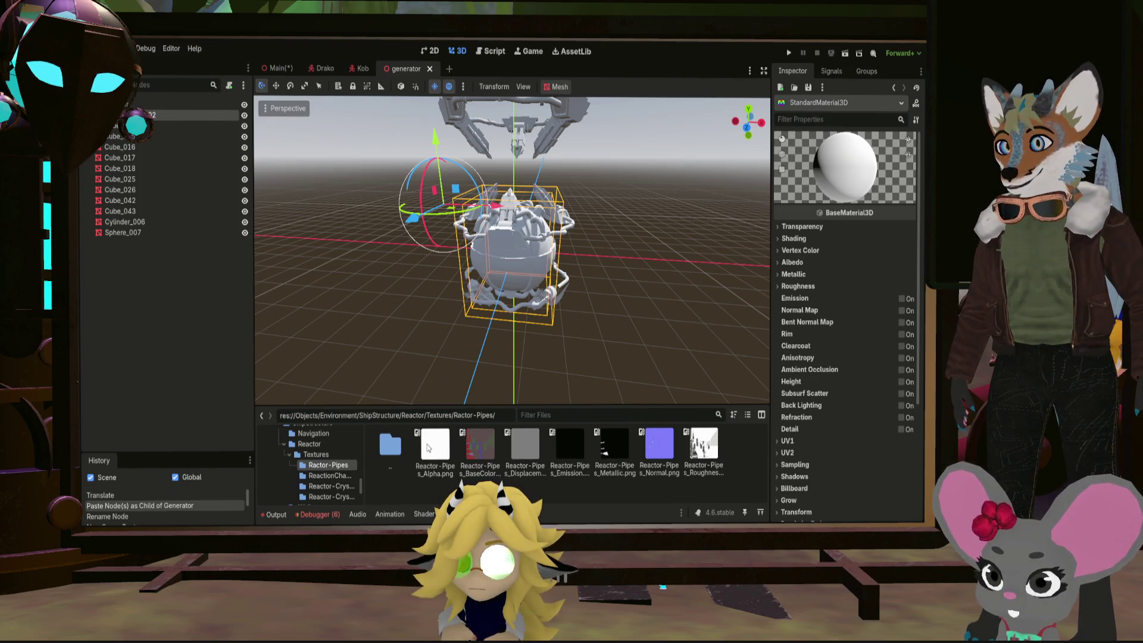
{"action": "left_click", "coordinate": [328, 475]}
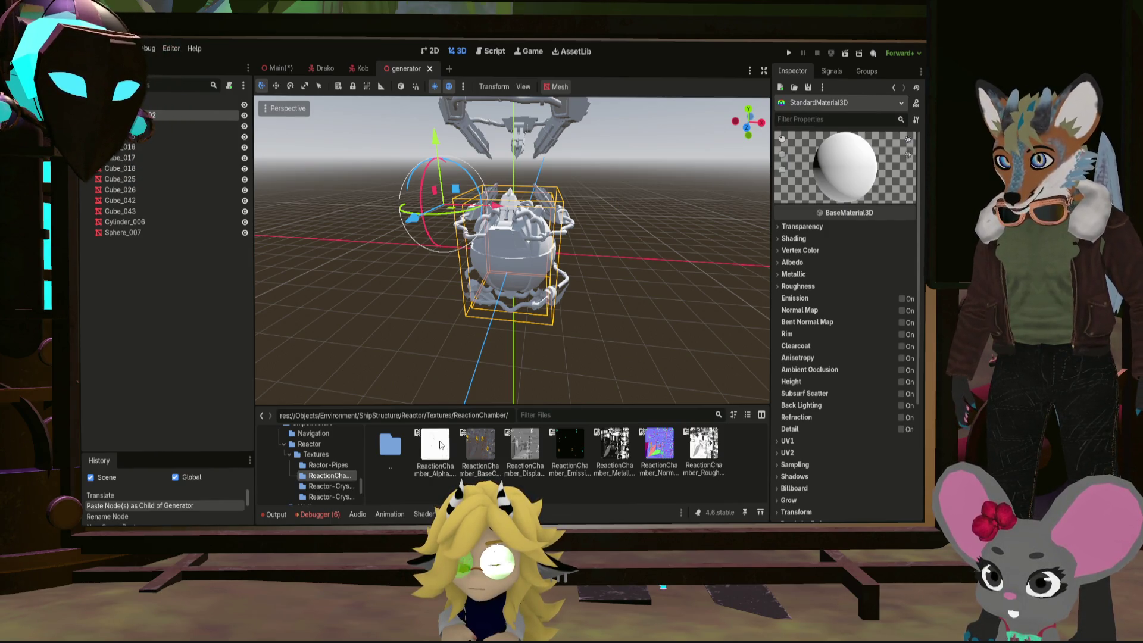
{"action": "left_click", "coordinate": [319, 488]}
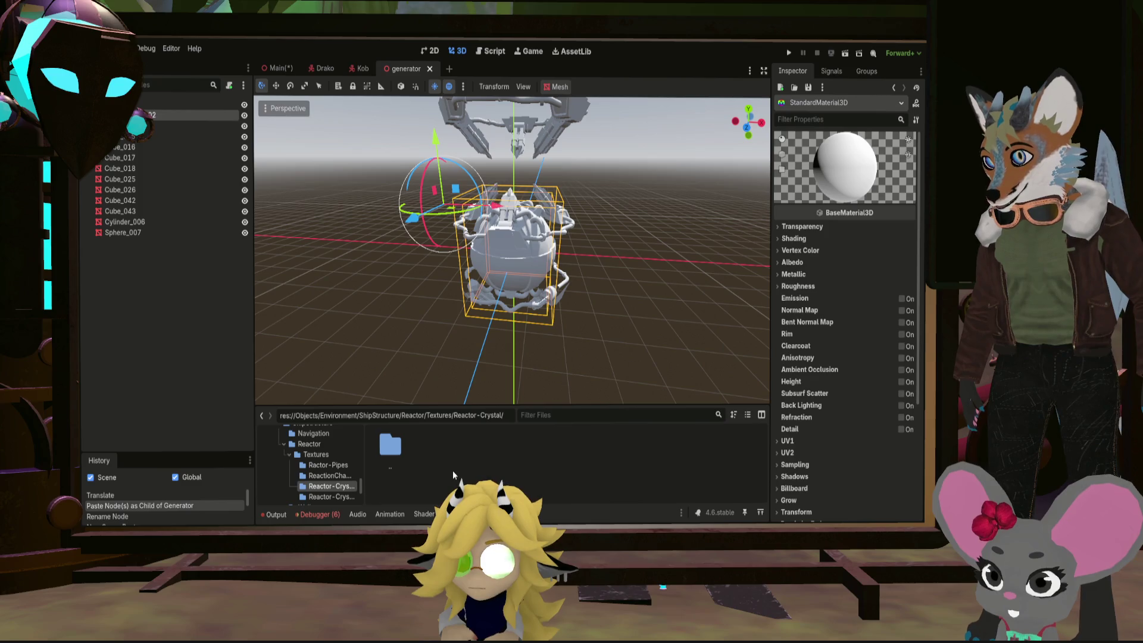
{"action": "scroll", "scroll_direction": "down", "scroll_amount": 3}
{"action": "left_click", "coordinate": [333, 461]}
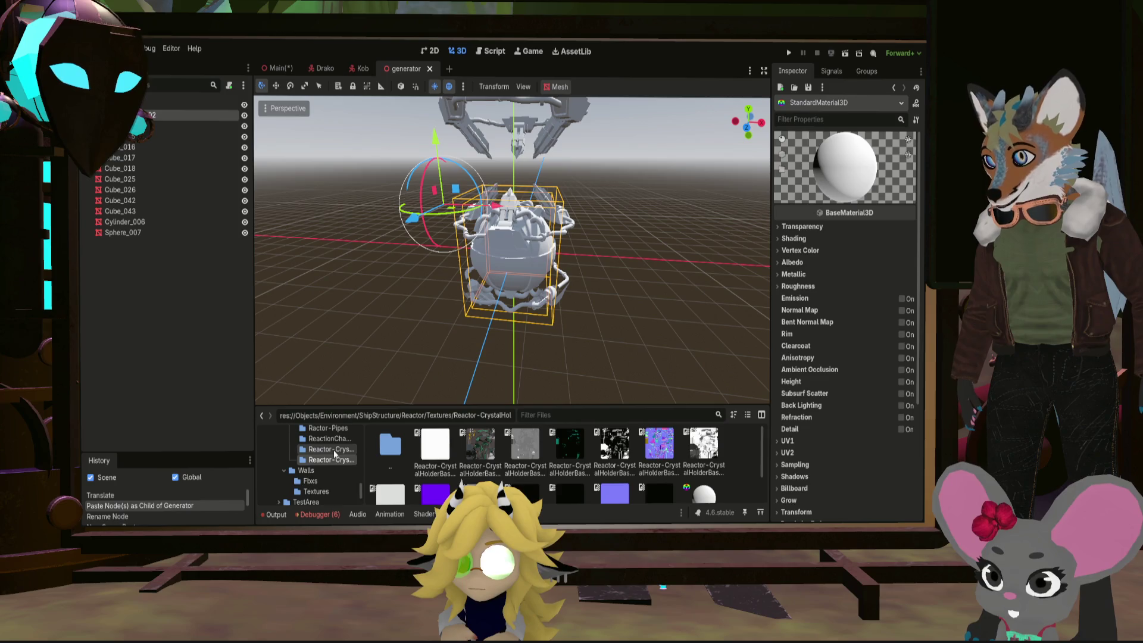
{"action": "scroll", "scroll_direction": "down", "scroll_amount": 3}
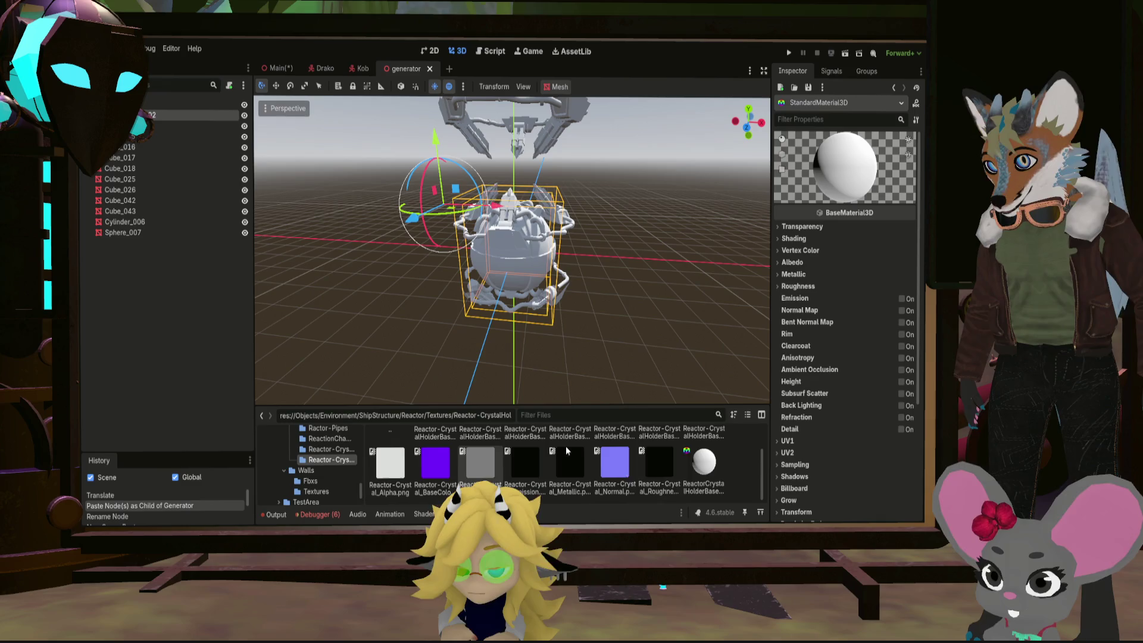
{"action": "scroll", "scroll_direction": "up", "scroll_amount": 3}
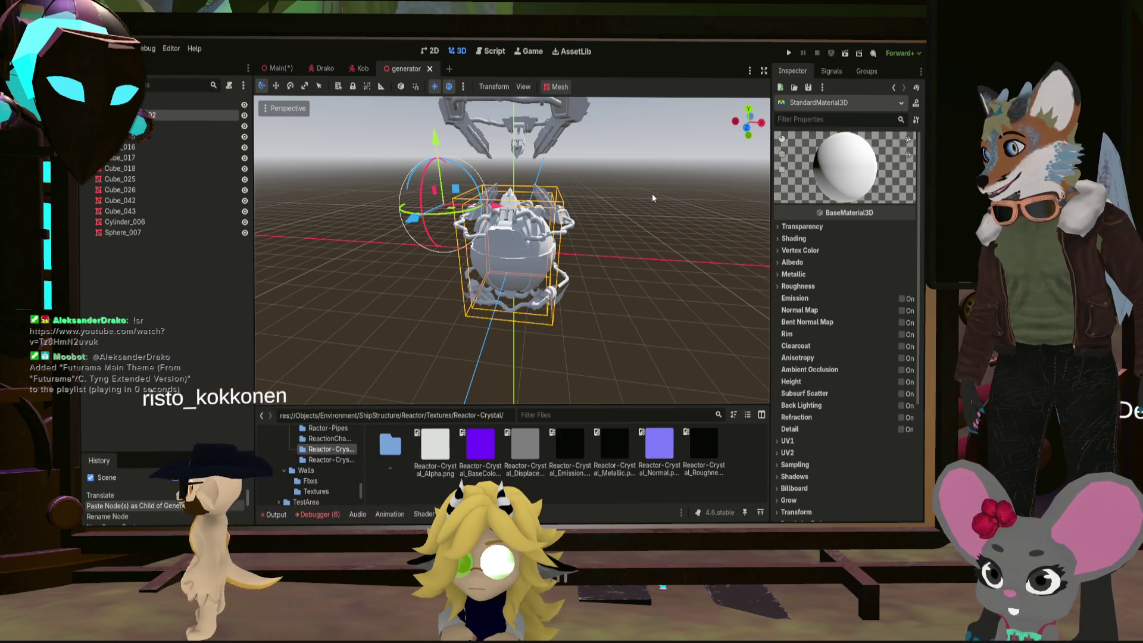
{"action": "left_click", "coordinate": [330, 460]}
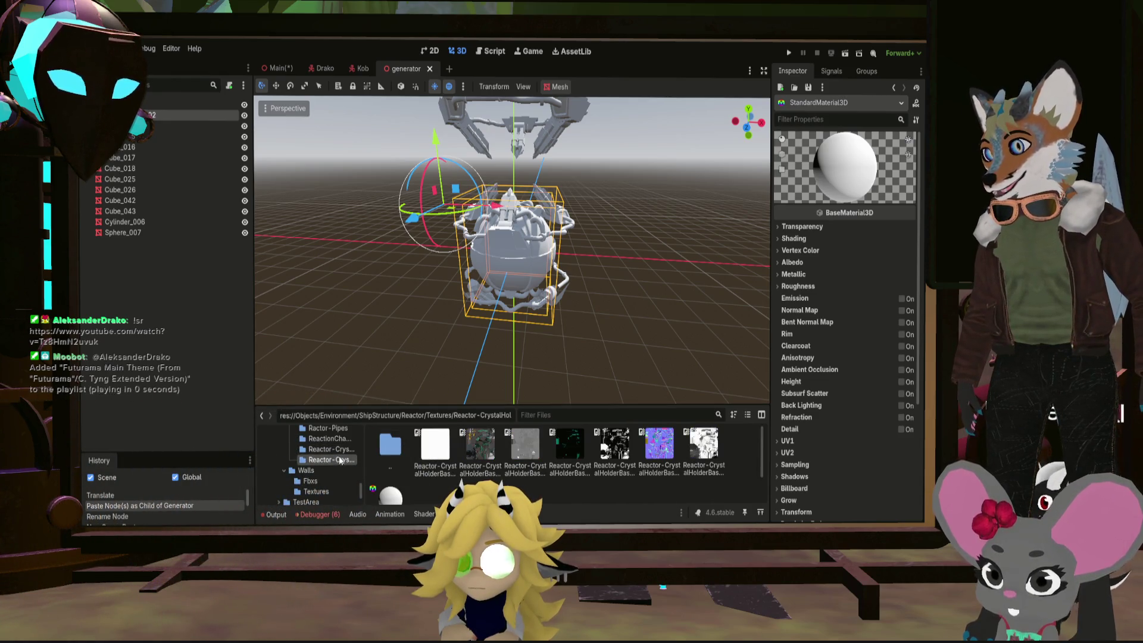
{"action": "scroll", "scroll_direction": "up", "scroll_amount": 3}
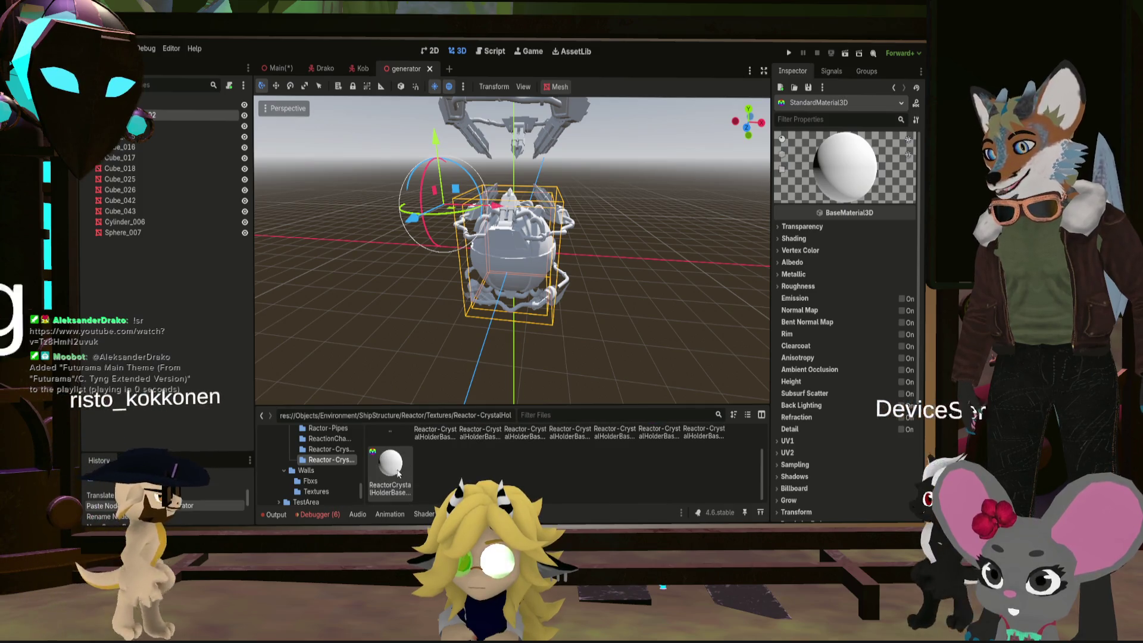
{"action": "left_click", "coordinate": [328, 455]}
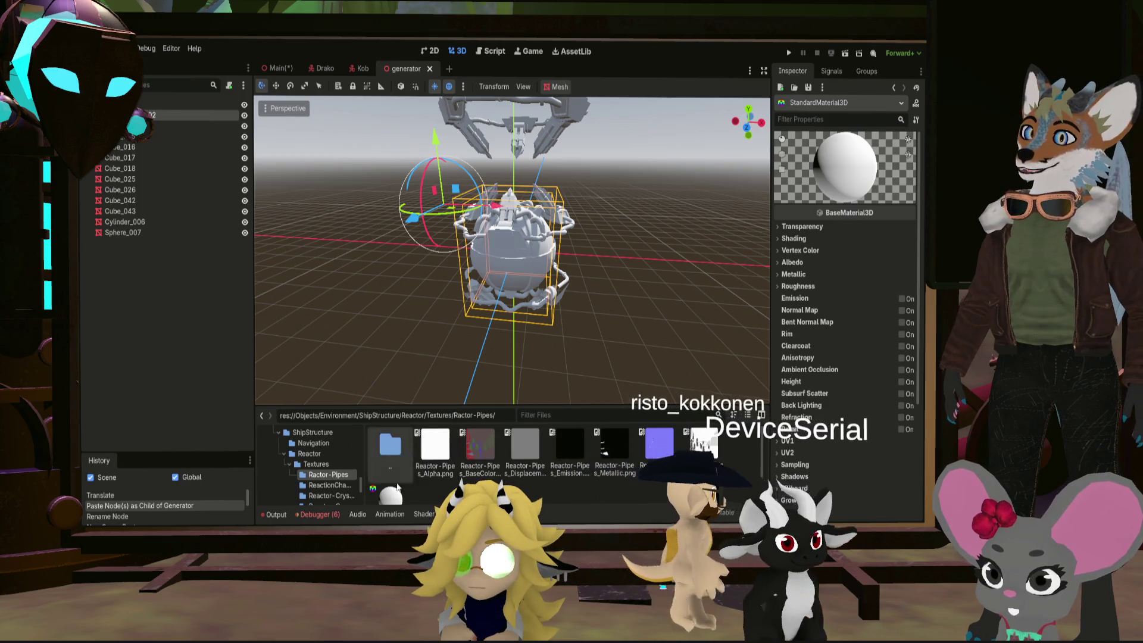
Assign Reactor-Pipes_BaseColor as the albedo texture of the new material
{"action": "left_click", "coordinate": [792, 261]}
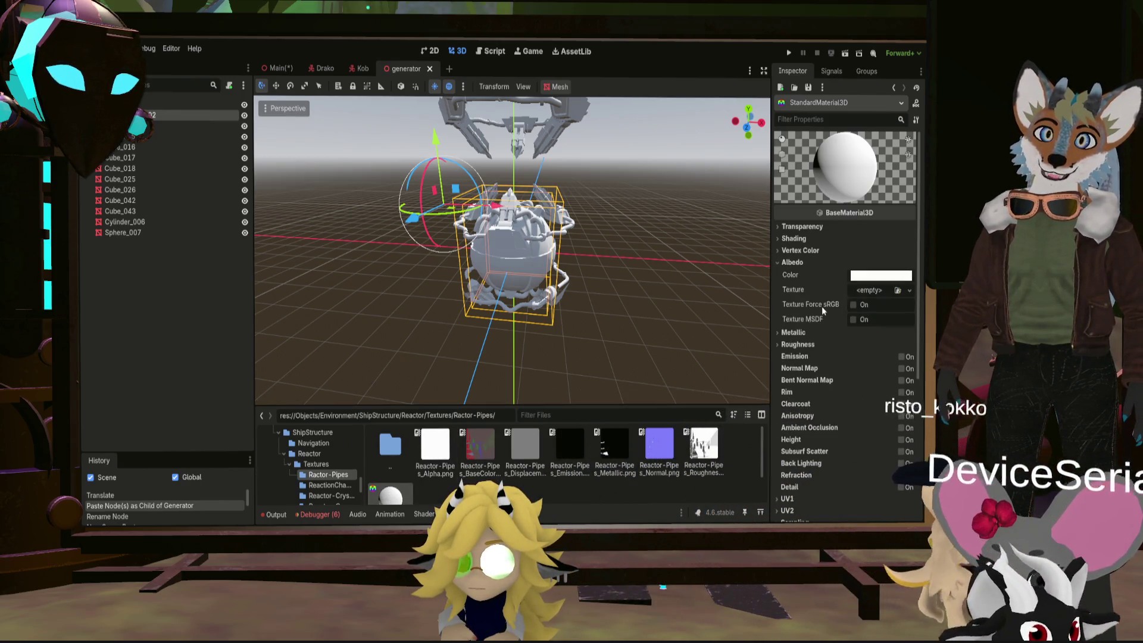
{"action": "left_click", "coordinate": [490, 450]}
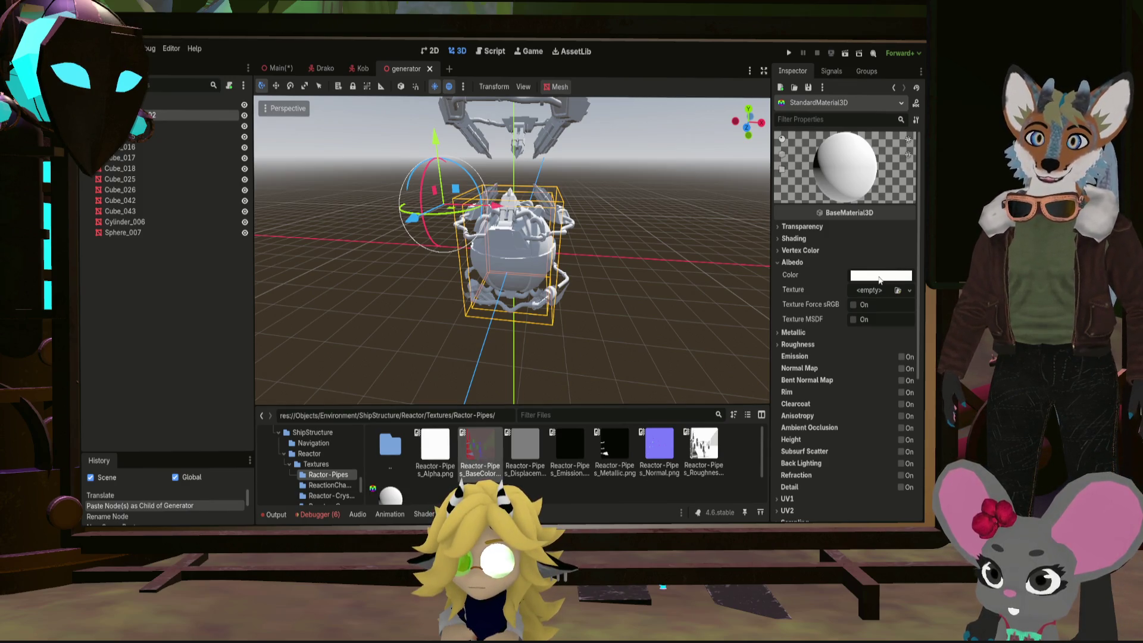
{"action": "left_click_drag", "start_coordinate": [880, 275], "coordinate": [873, 291]}
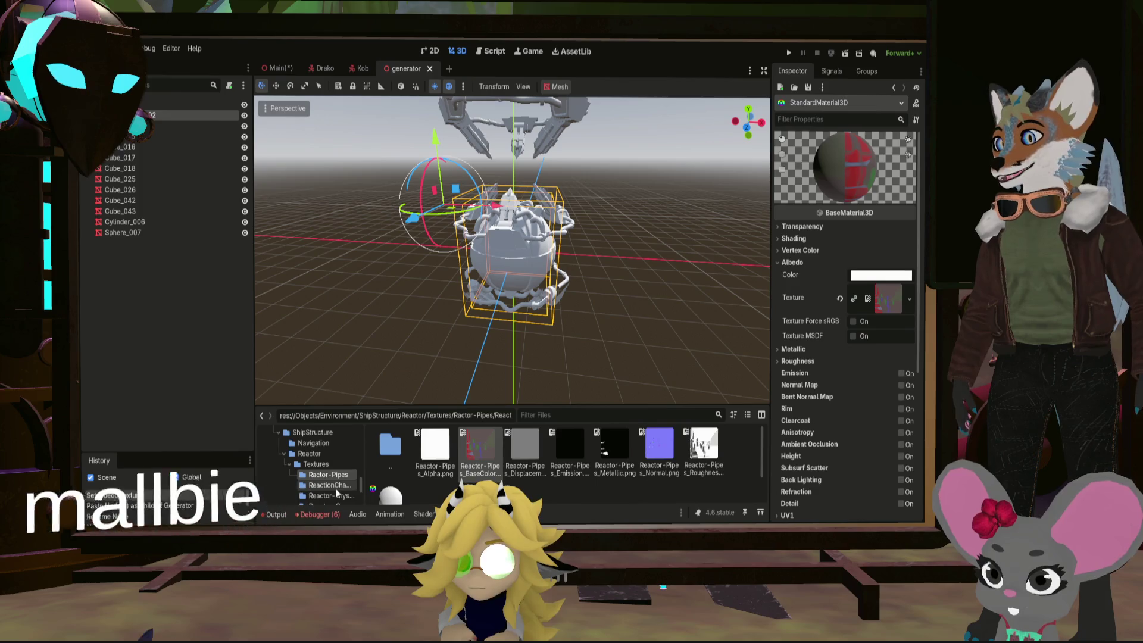
Assign ReactionChamber_BaseColor as the albedo texture of ReactionChamber_mat
{"action": "left_click", "coordinate": [331, 485]}
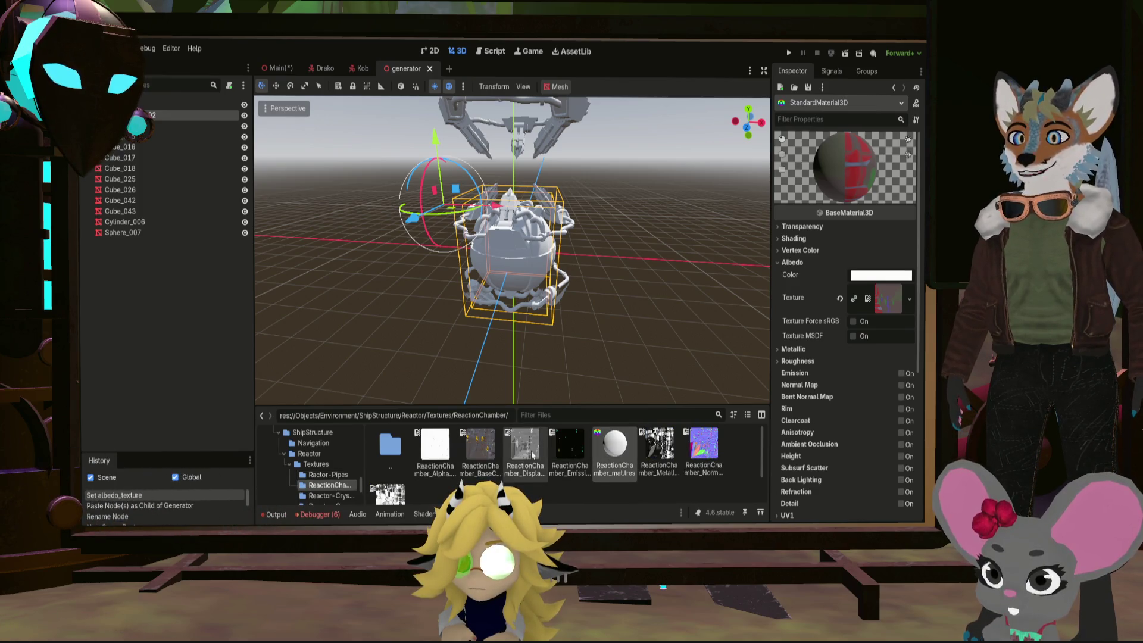
{"action": "double_click", "coordinate": [616, 447]}
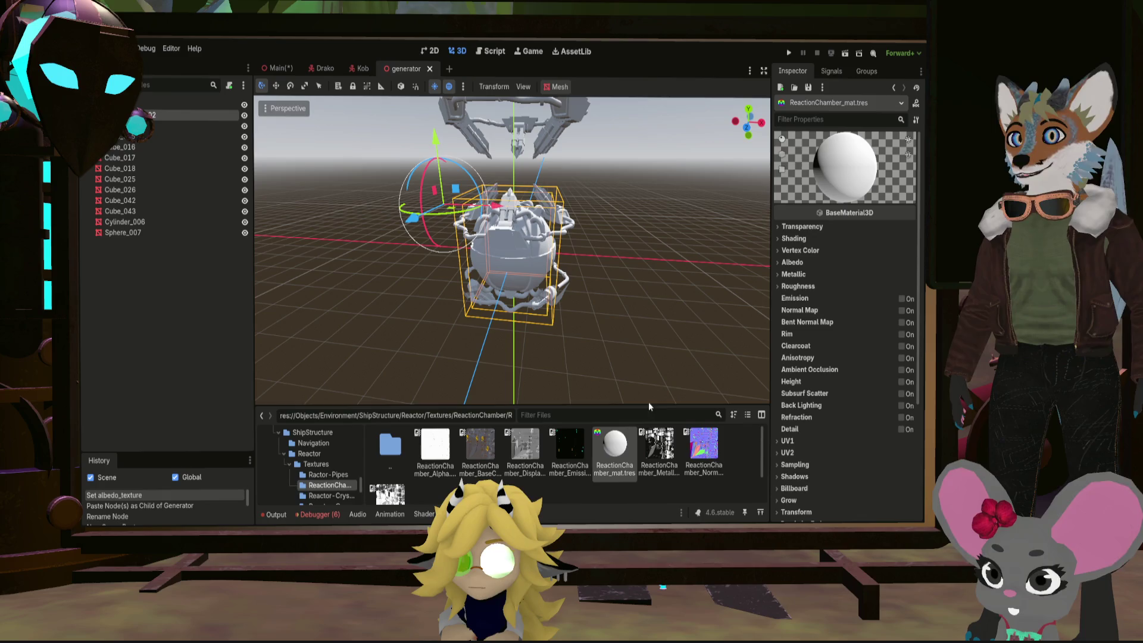
{"action": "left_click", "coordinate": [792, 262]}
{"action": "left_click", "coordinate": [480, 446]}
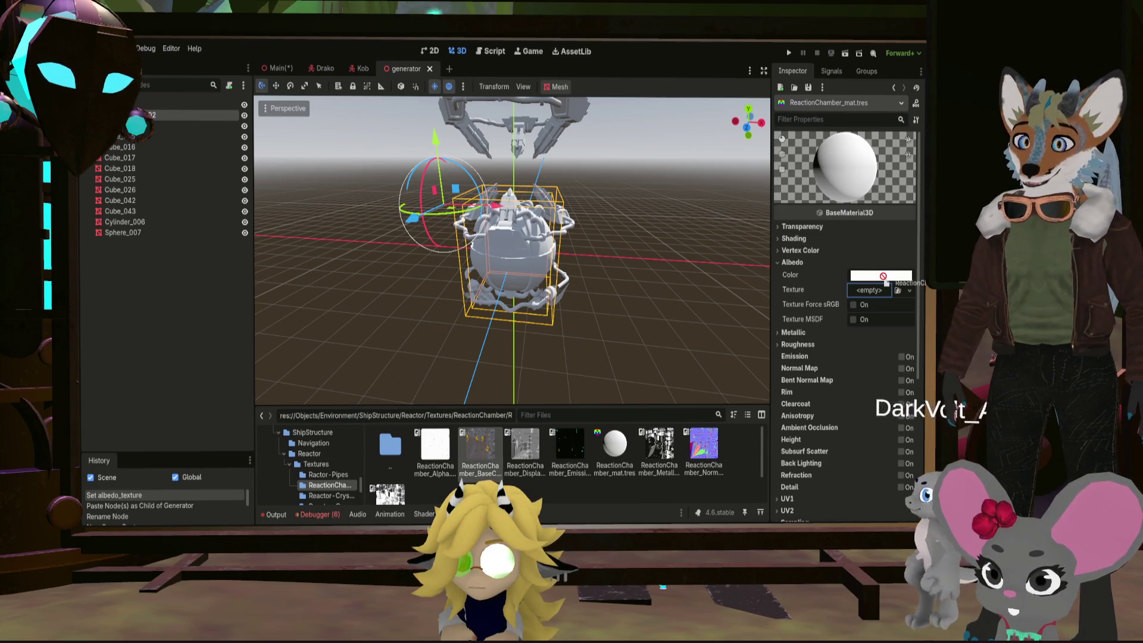
{"action": "left_click_drag", "start_coordinate": [480, 446], "coordinate": [879, 293]}
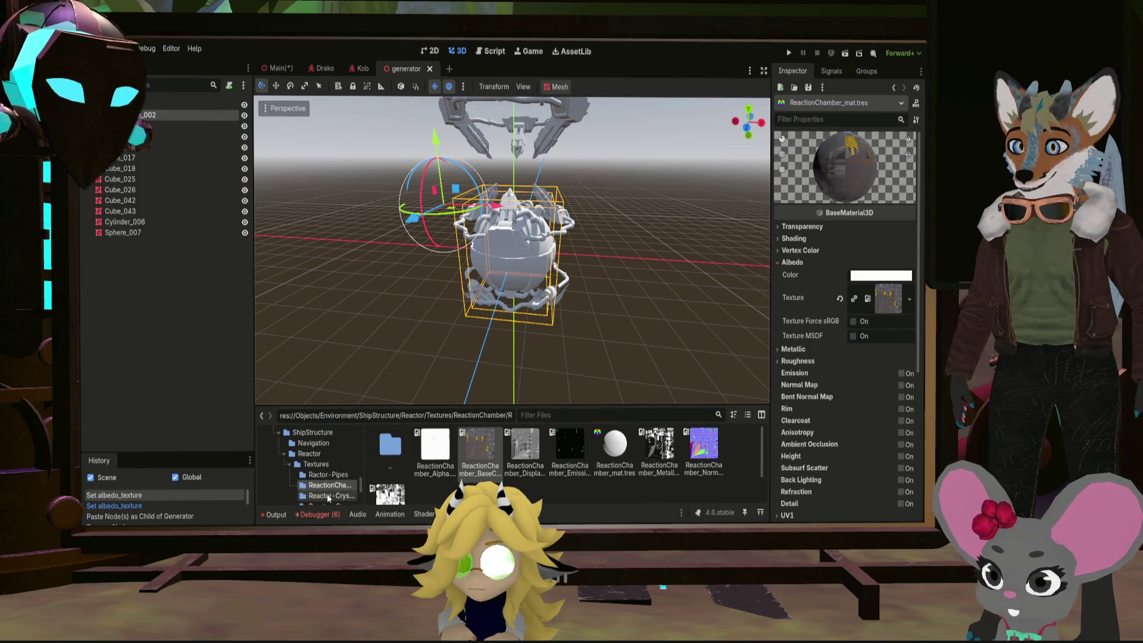
{"action": "double_click", "coordinate": [330, 496]}
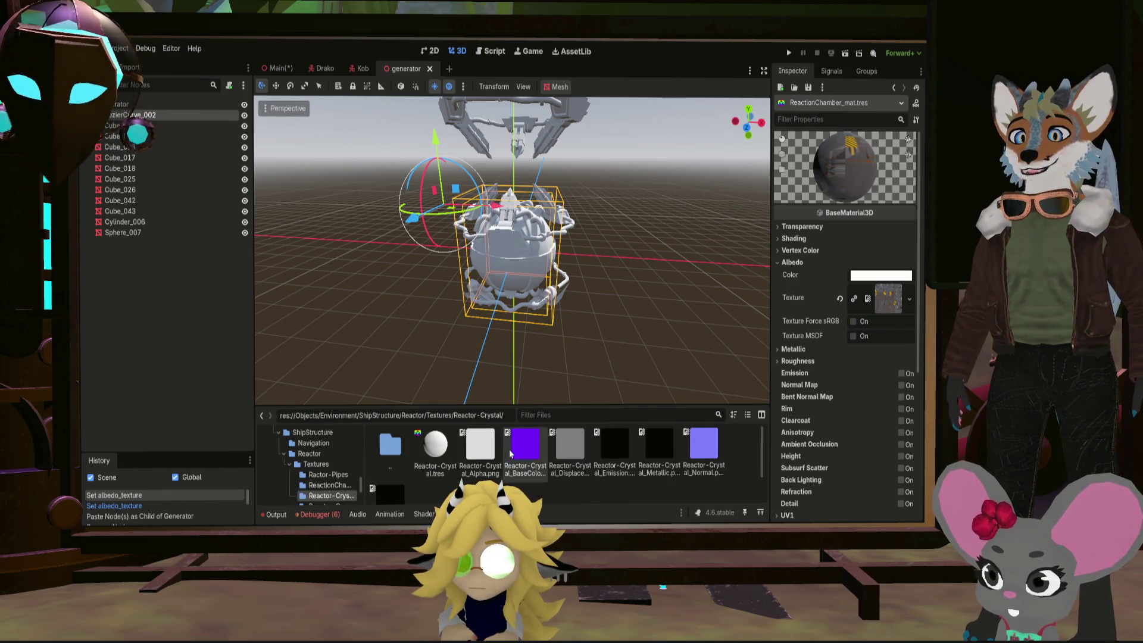
Assign the purple crystal base-colour texture as the Reactor-Crystal material's albedo
{"action": "double_click", "coordinate": [432, 446]}
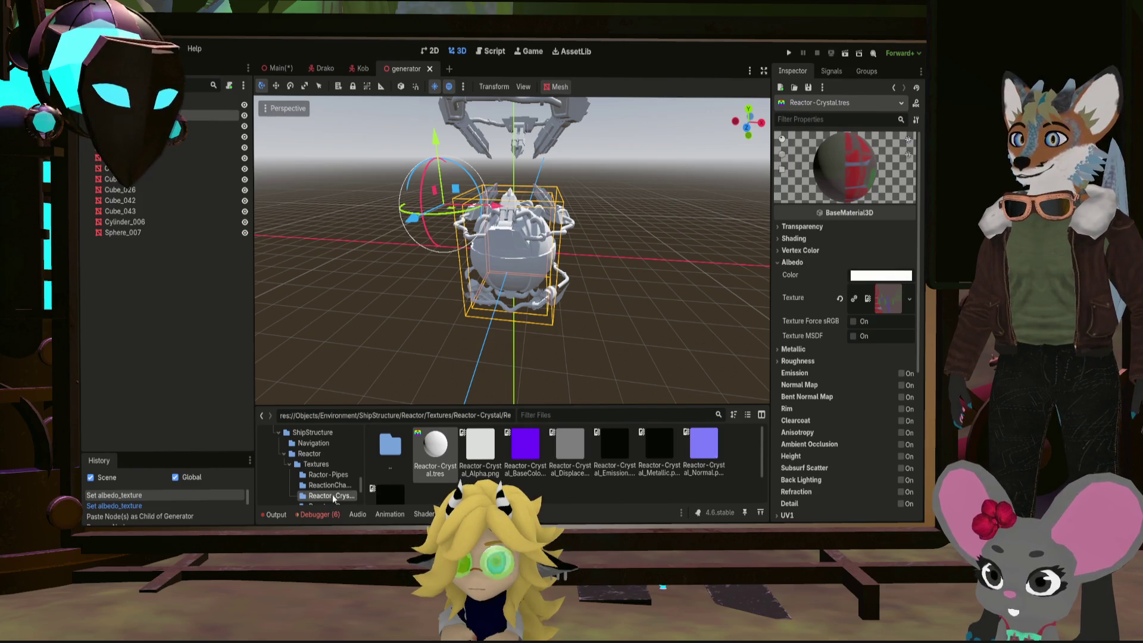
{"action": "left_click", "coordinate": [329, 485]}
{"action": "double_click", "coordinate": [615, 443]}
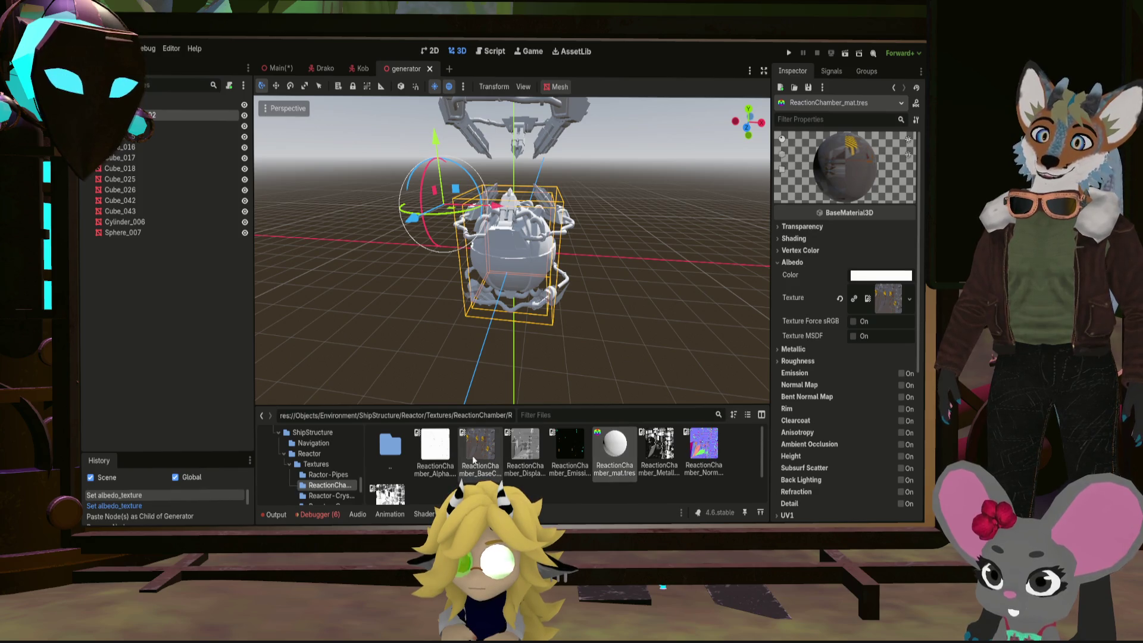
{"action": "left_click", "coordinate": [329, 495]}
{"action": "left_click", "coordinate": [525, 444]}
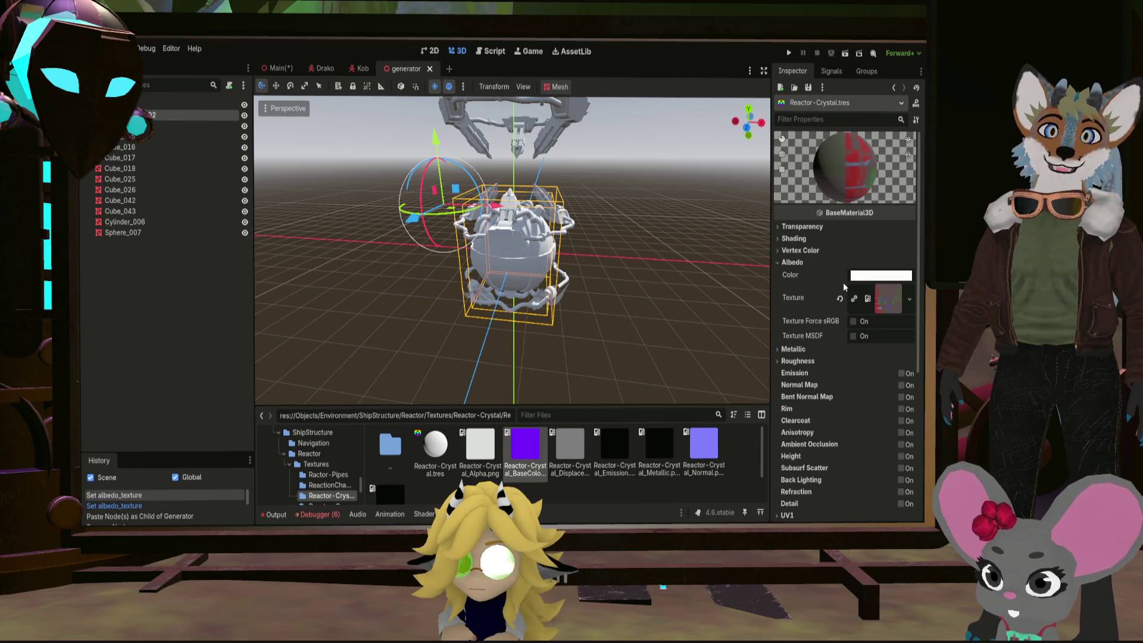
{"action": "left_click_drag", "start_coordinate": [888, 304], "coordinate": [888, 300]}
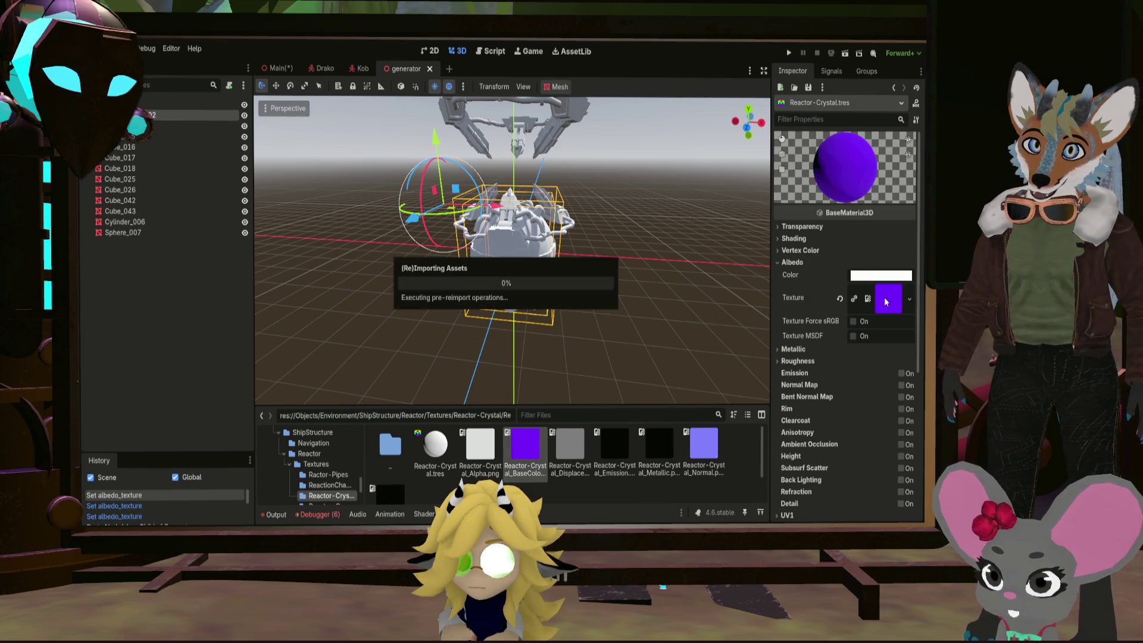
Assign Reactor-Pipes_BaseColor.png as the albedo texture of ReactorPipes_mat
{"action": "left_click", "coordinate": [331, 474]}
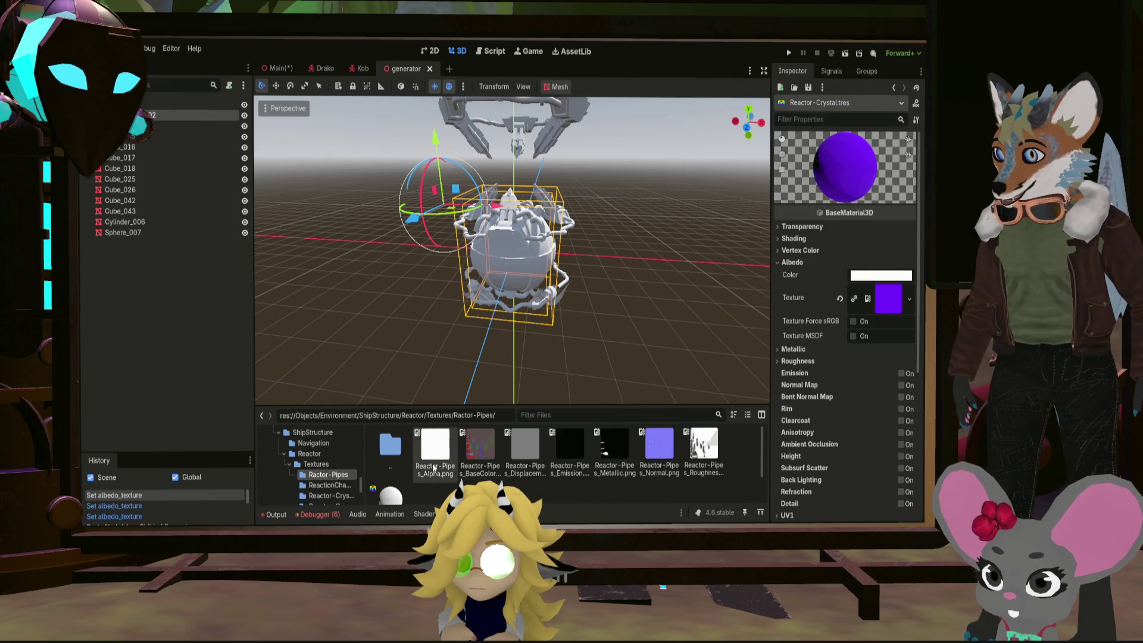
{"action": "double_click", "coordinate": [390, 493]}
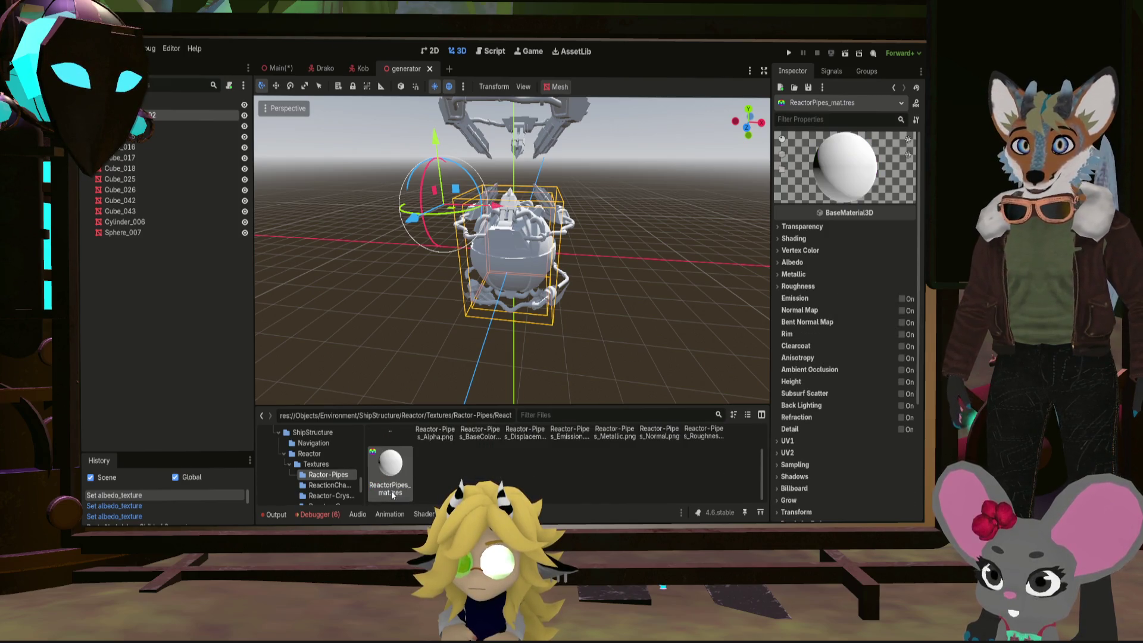
{"action": "left_click", "coordinate": [791, 262]}
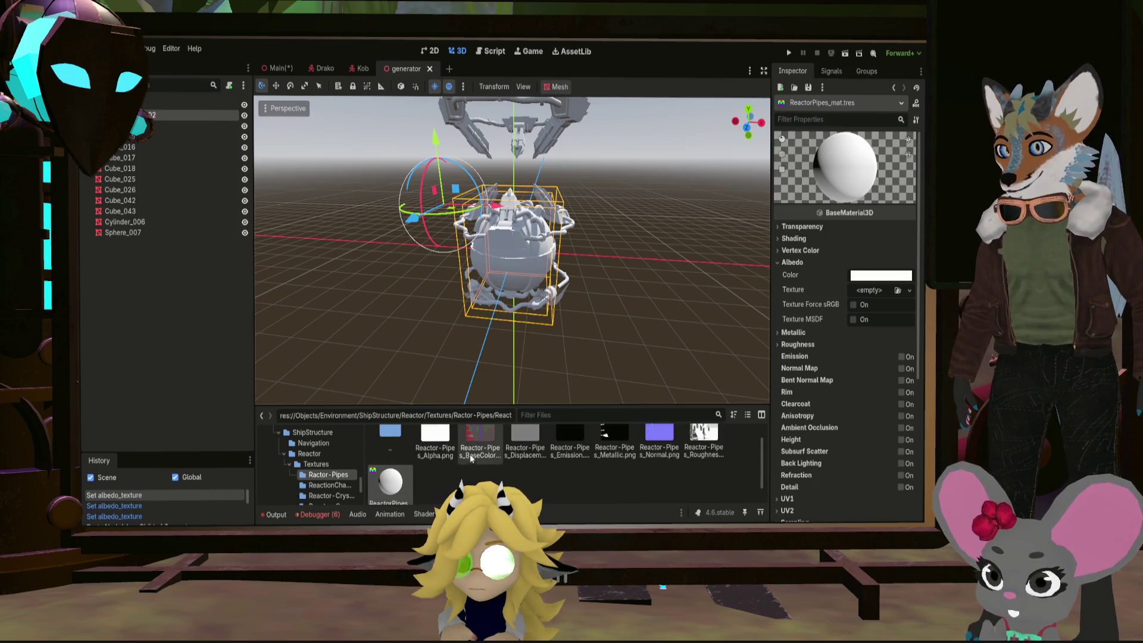
{"action": "left_click_drag", "start_coordinate": [479, 451], "coordinate": [860, 297]}
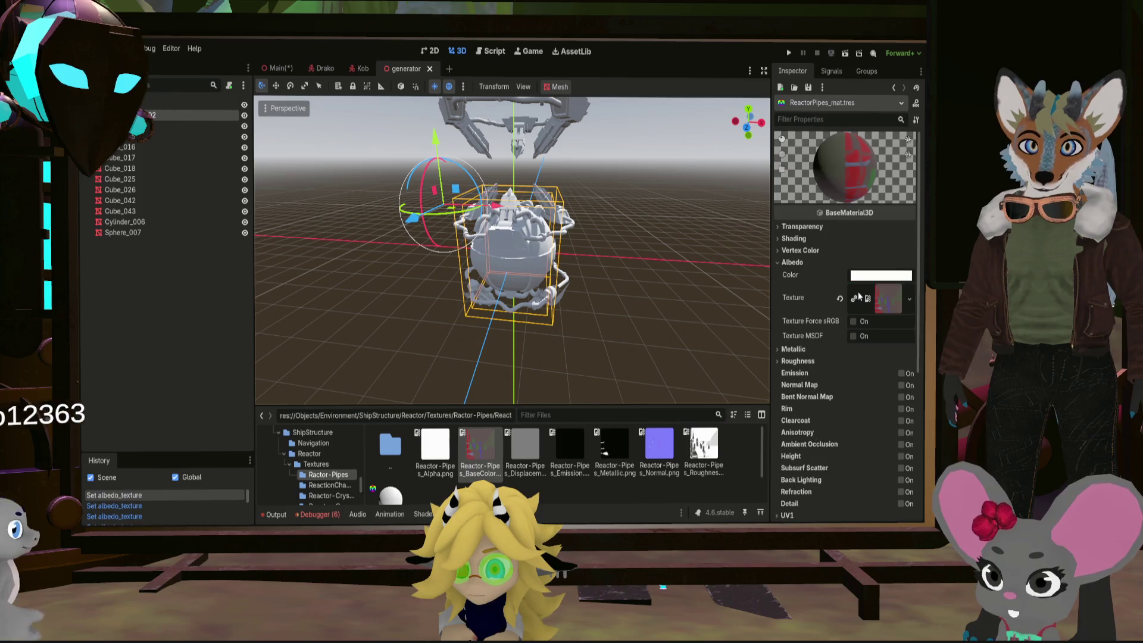
Reopen the Reactor-Crystal material, then load ReactorCrystalHolderBase_mat for editing
{"action": "left_click", "coordinate": [329, 495]}
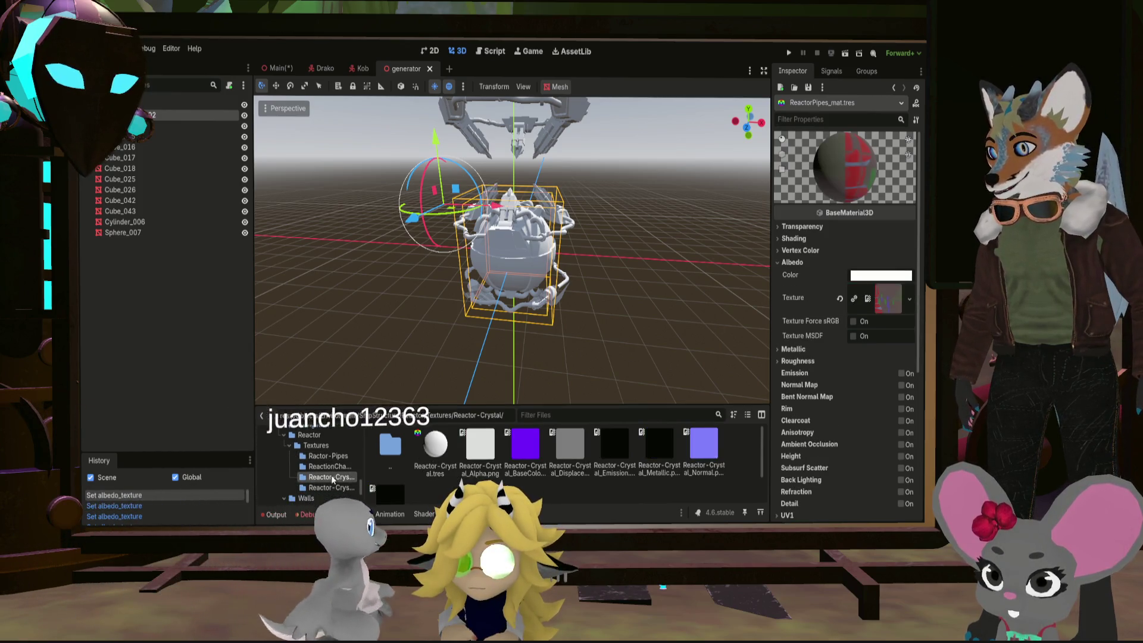
{"action": "double_click", "coordinate": [435, 444]}
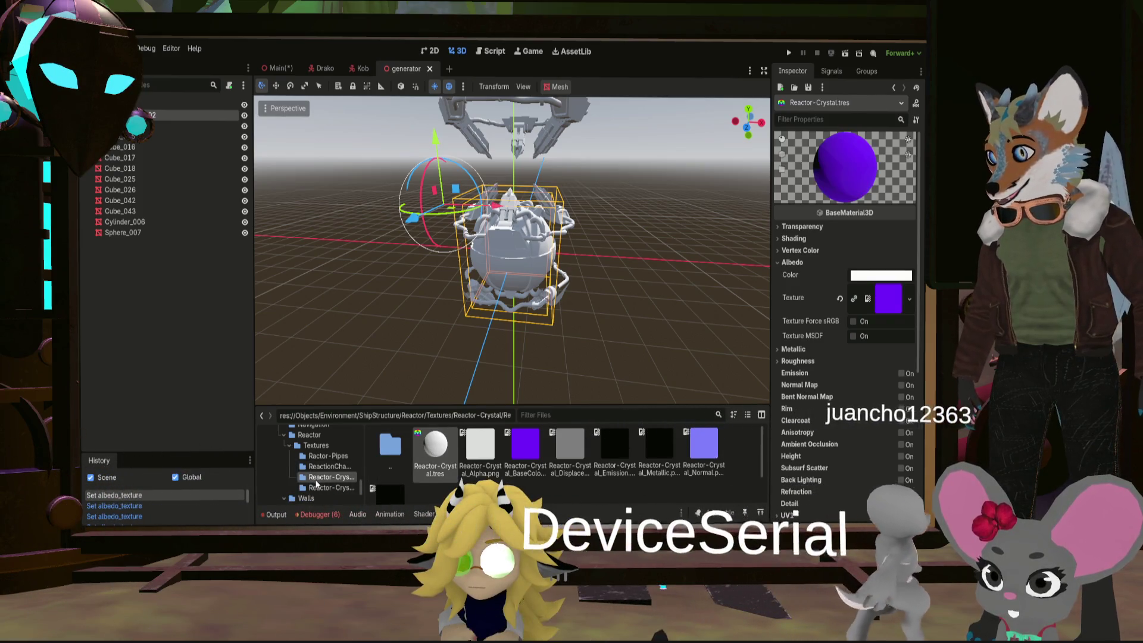
{"action": "left_click", "coordinate": [330, 488]}
{"action": "double_click", "coordinate": [432, 447]}
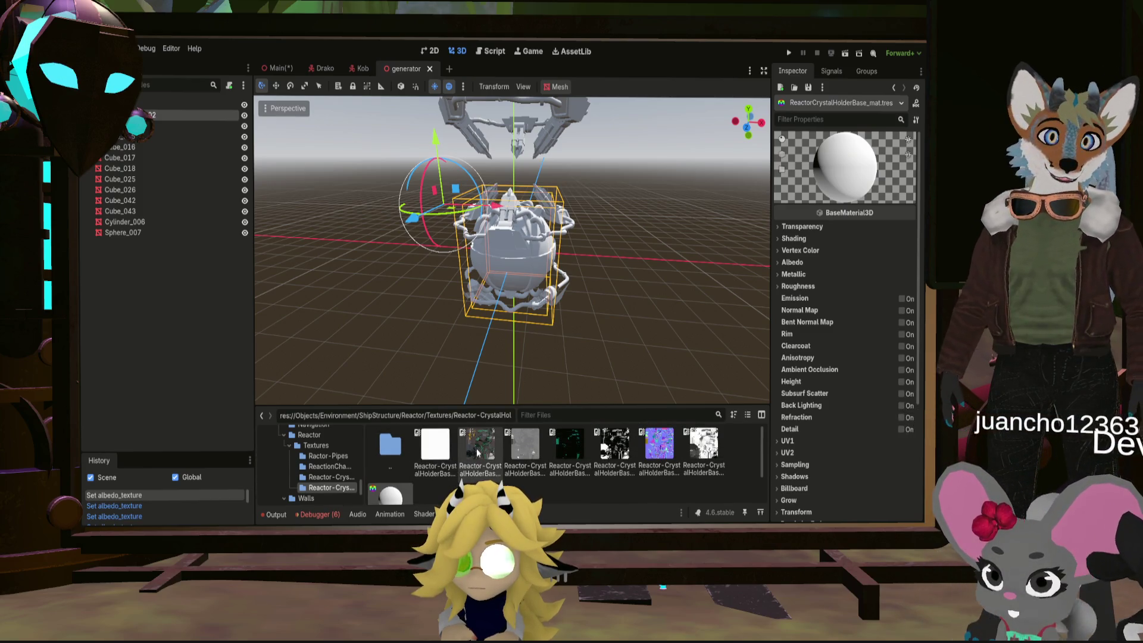
Assign the crystal holder BaseColor texture as ReactorCrystalHolderBase_mat's albedo
{"action": "left_click", "coordinate": [792, 262]}
{"action": "left_click", "coordinate": [481, 447]}
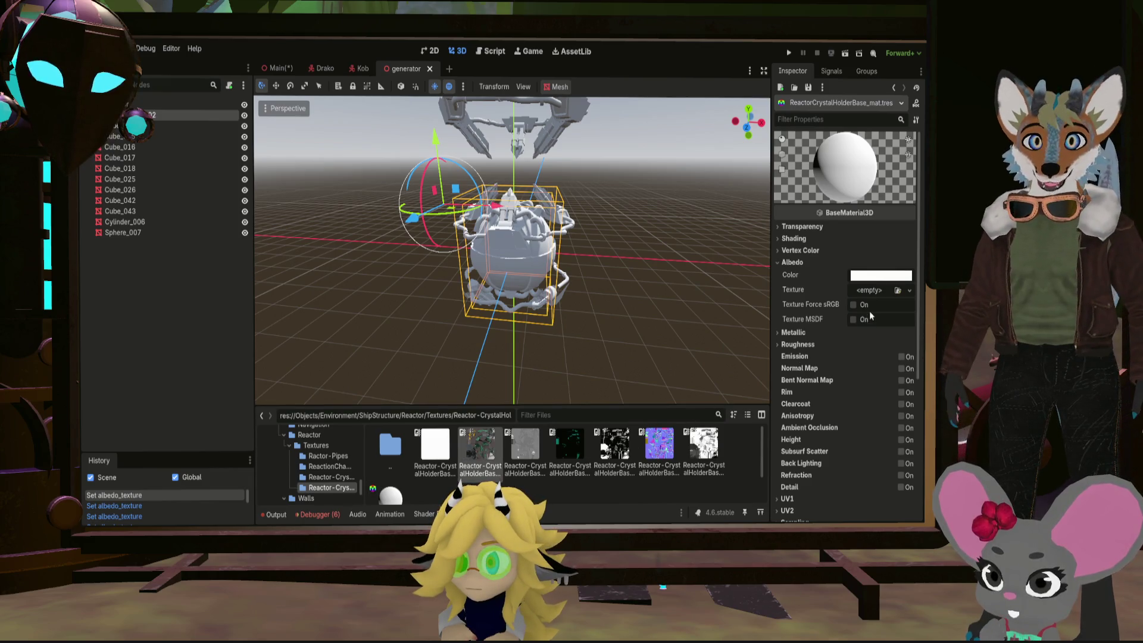
{"action": "left_click_drag", "start_coordinate": [869, 294], "coordinate": [872, 295]}
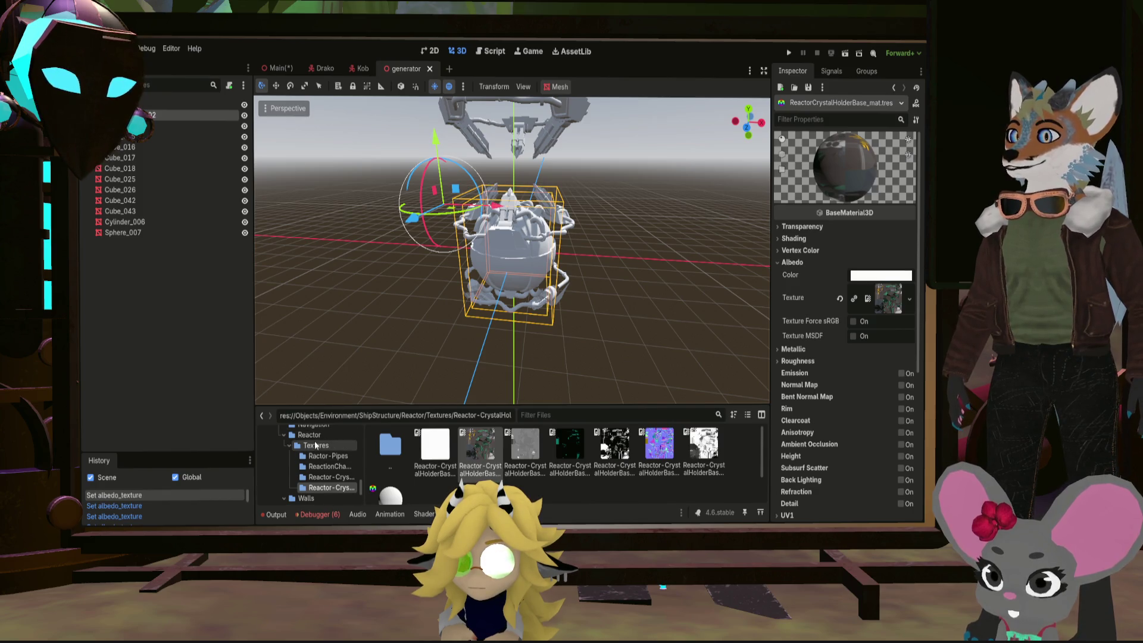
Apply ReactorPipes_mat to Surface 0 of the BezierCurve_002 pipe mesh
{"action": "left_click", "coordinate": [174, 119]}
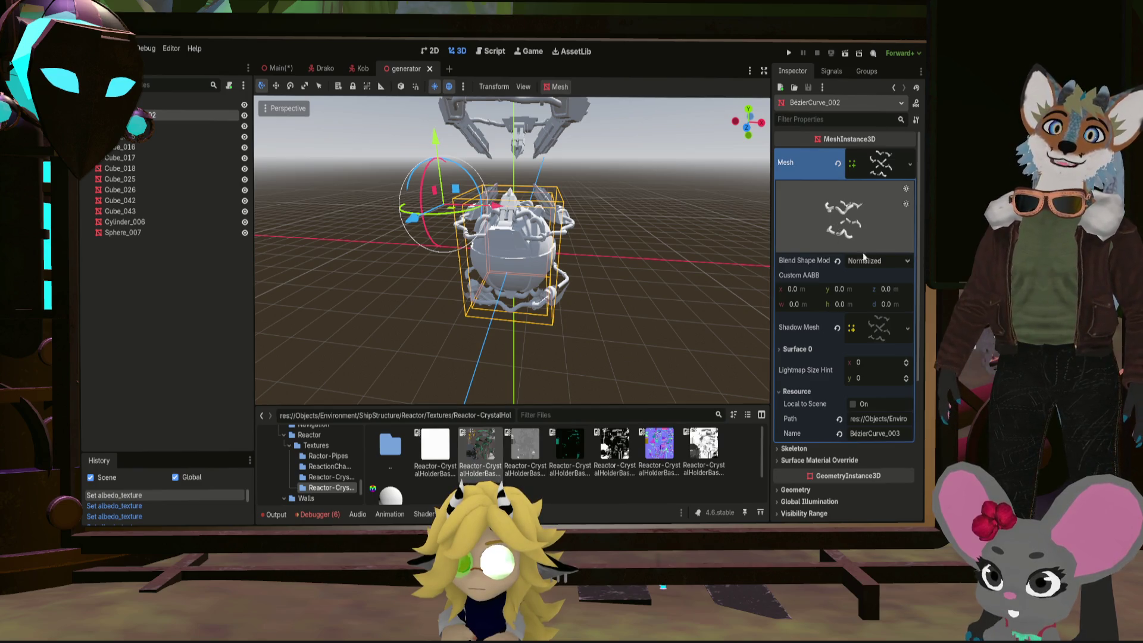
{"action": "left_click", "coordinate": [876, 331]}
{"action": "scroll", "scroll_direction": "down", "scroll_amount": 3}
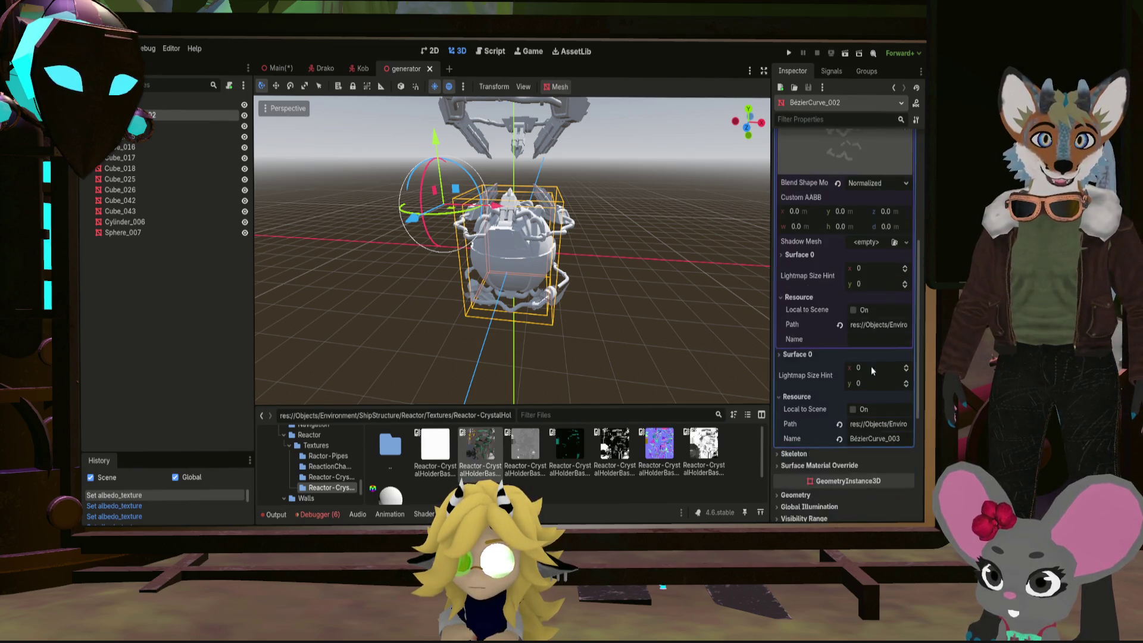
{"action": "left_click", "coordinate": [798, 352]}
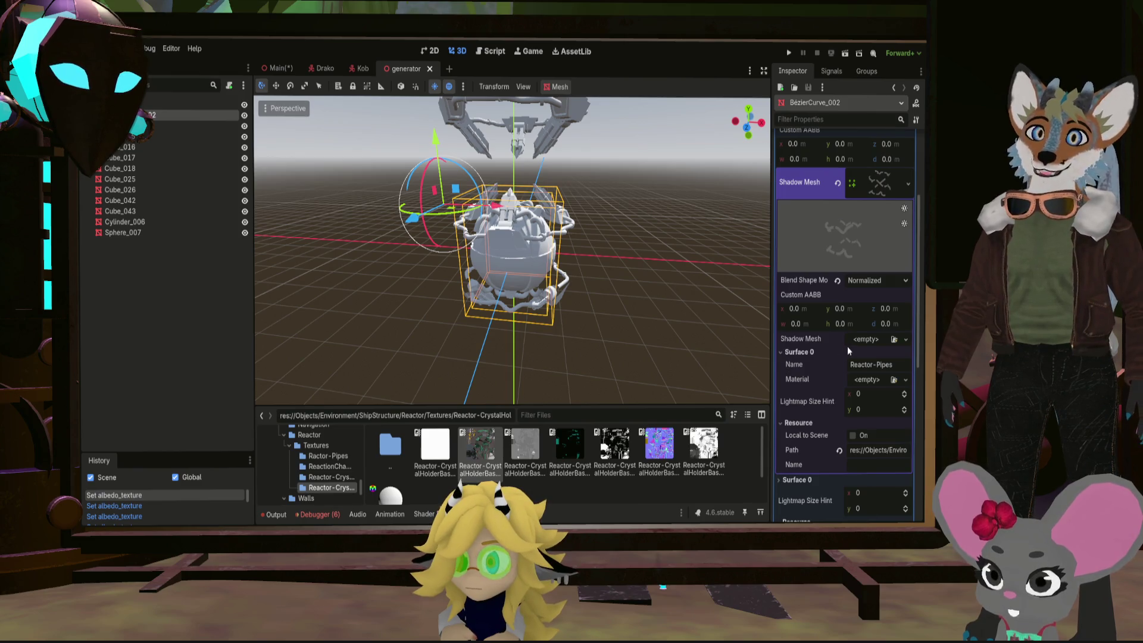
{"action": "left_click", "coordinate": [327, 456]}
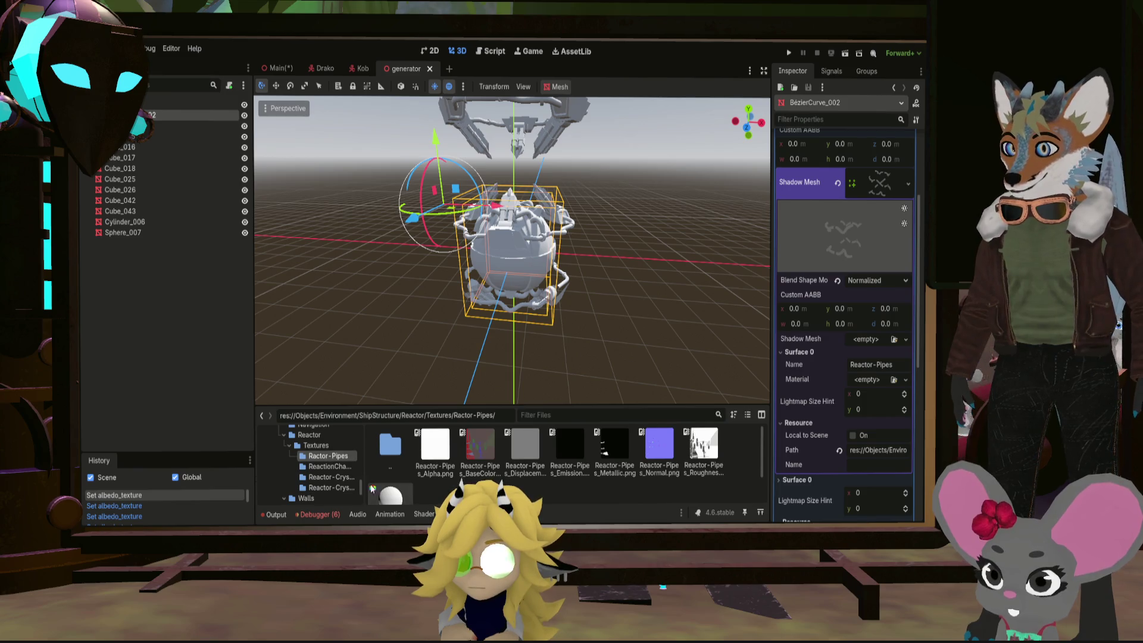
{"action": "left_click_drag", "start_coordinate": [394, 499], "coordinate": [516, 487]}
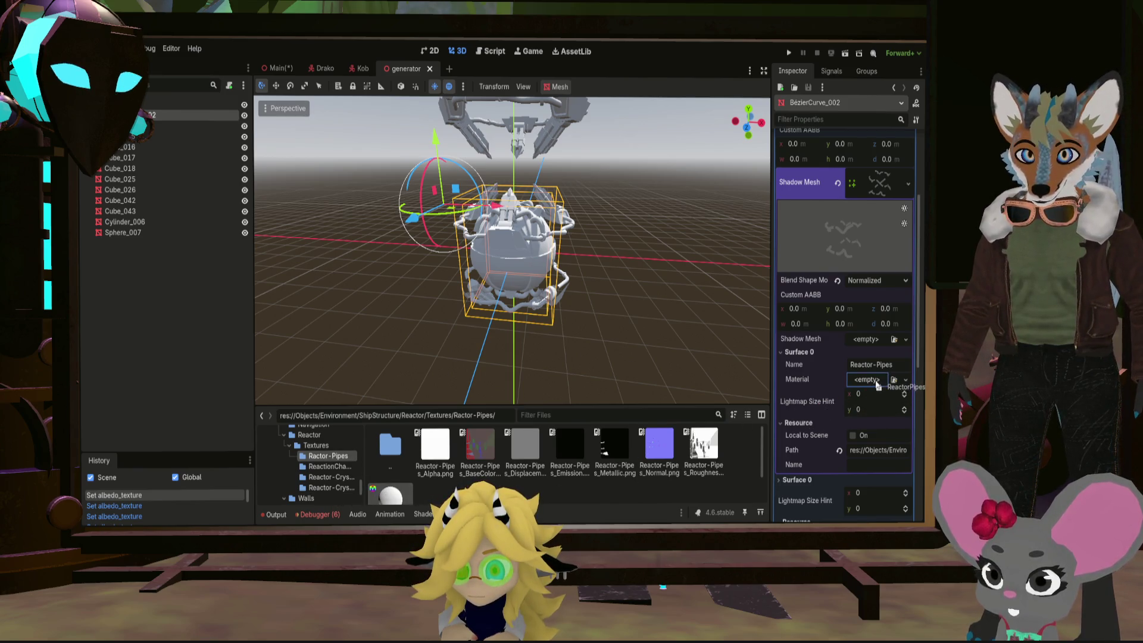
{"action": "left_click_drag", "start_coordinate": [877, 386], "coordinate": [877, 386]}
{"action": "scroll", "scroll_direction": "up", "scroll_amount": 3}
{"action": "scroll", "scroll_direction": "down", "scroll_amount": 3}
Orbit and tilt the viewport to inspect the reactor pipes
{"action": "left_click_drag", "start_coordinate": [535, 223], "coordinate": [648, 209]}
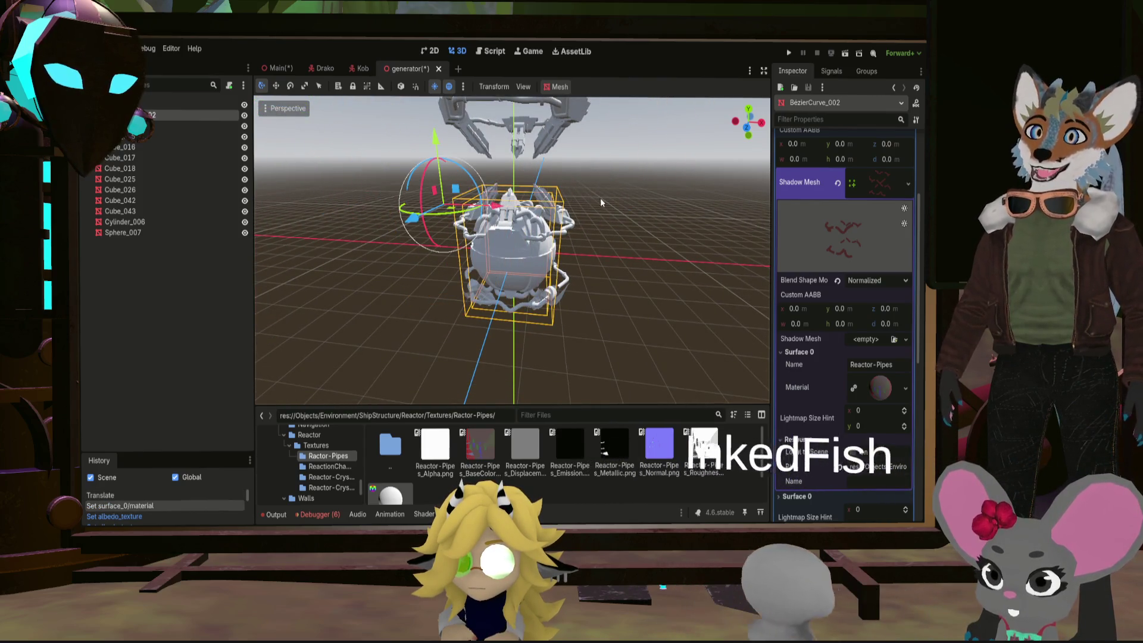
{"action": "middle_click", "coordinate": [648, 208]}
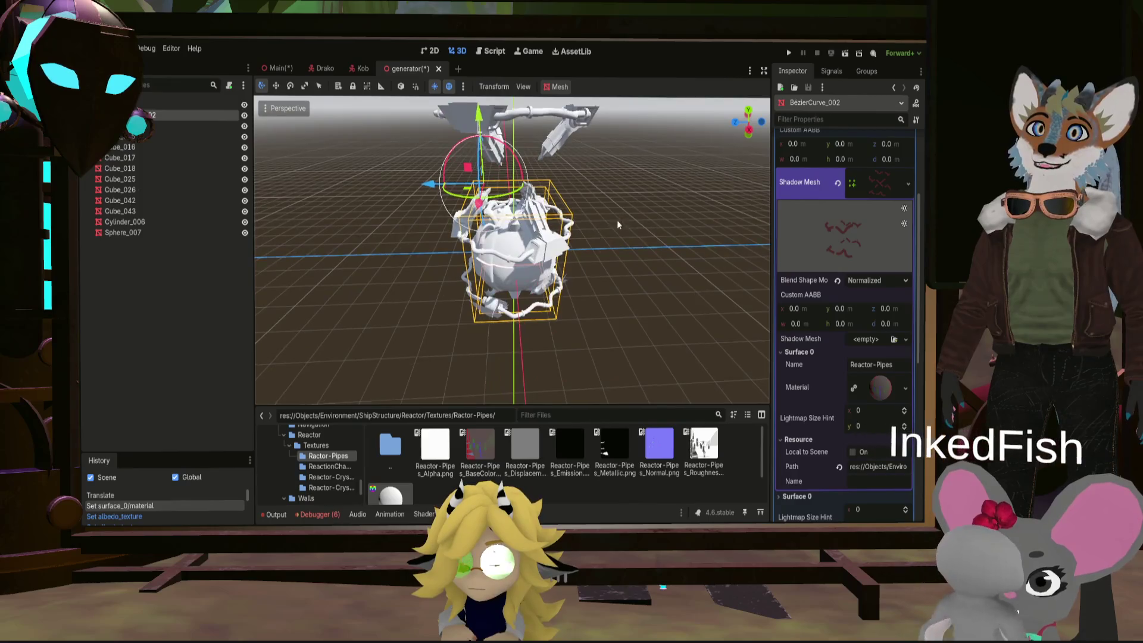
{"action": "left_click_drag", "start_coordinate": [580, 285], "coordinate": [616, 250]}
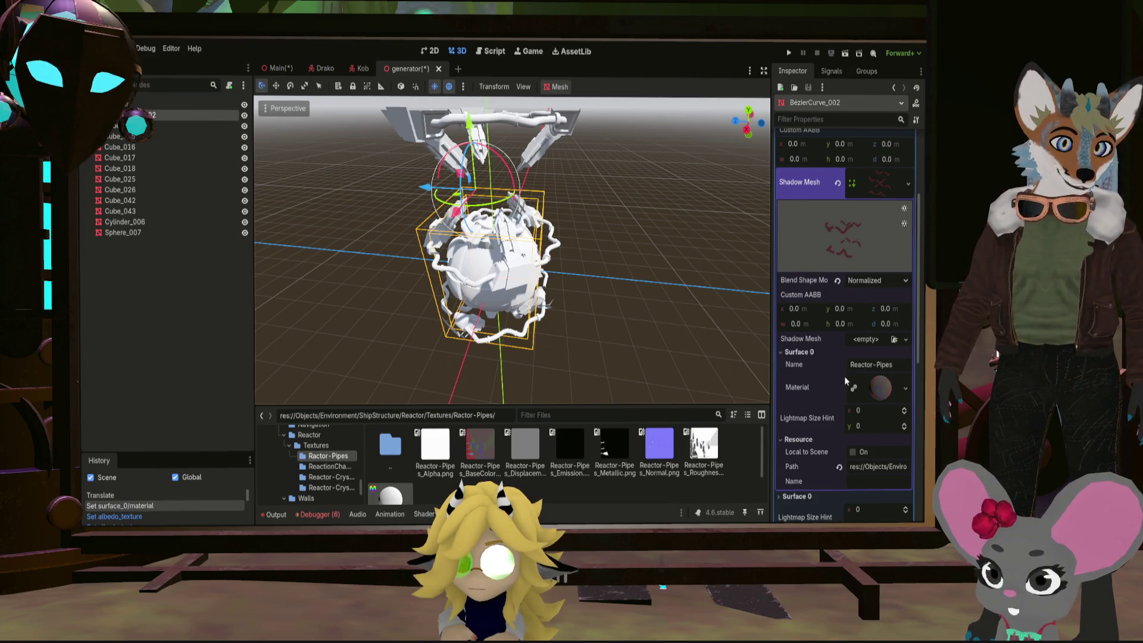
{"action": "scroll", "scroll_direction": "down", "scroll_amount": 3}
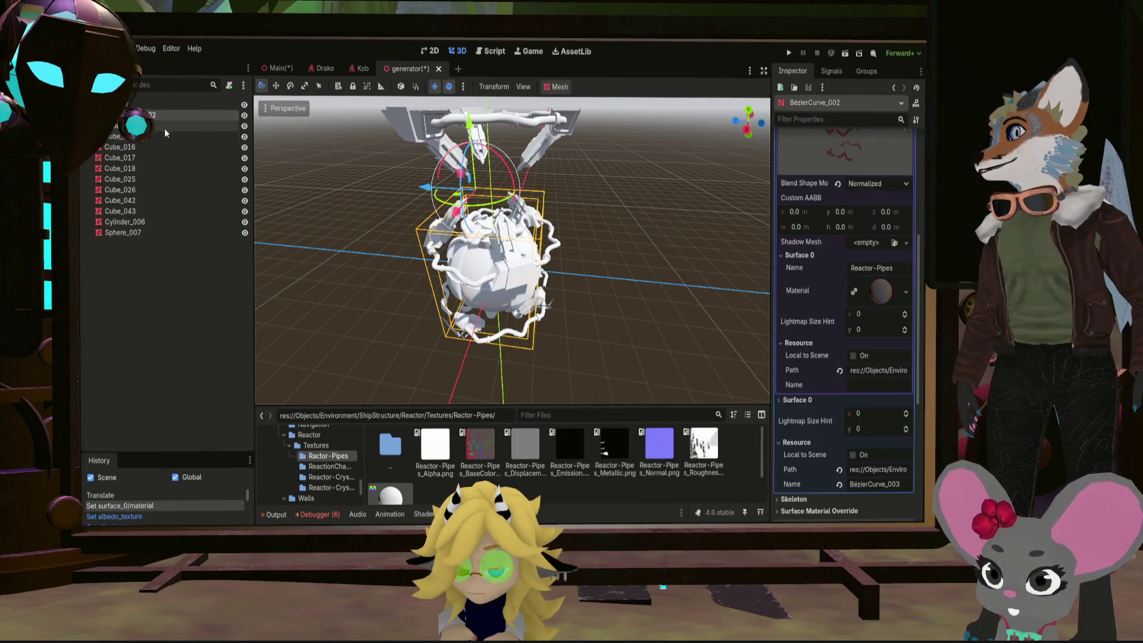
Inspect Cube_008 and BezierCurve_002 surfaces, then undo the misplaced surface 0 material
{"action": "left_click", "coordinate": [170, 126]}
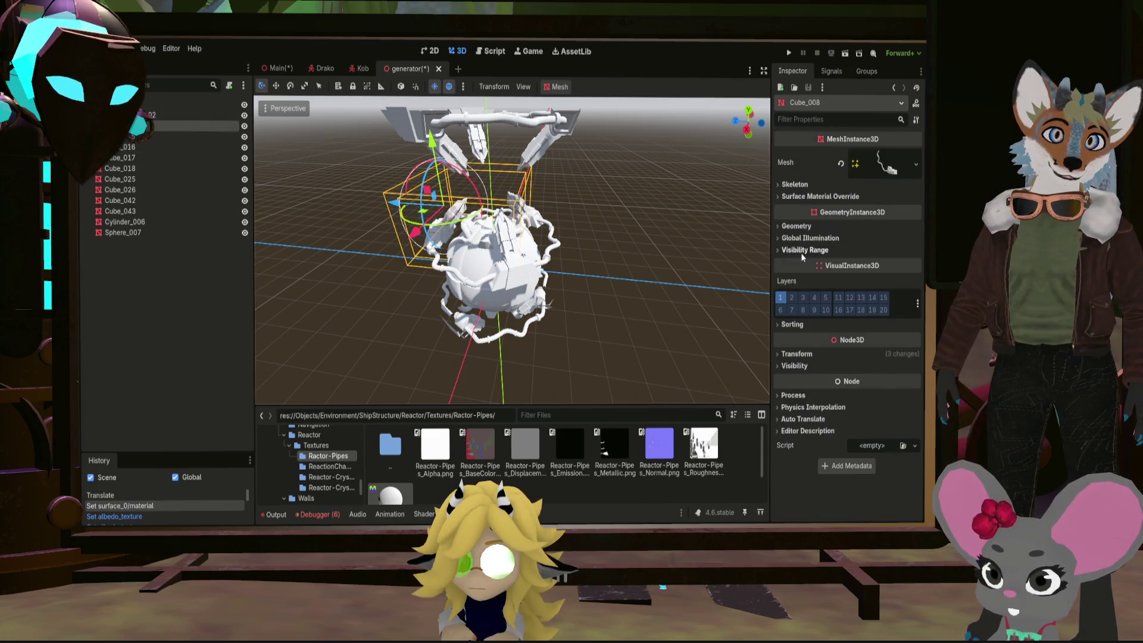
{"action": "left_click", "coordinate": [879, 170]}
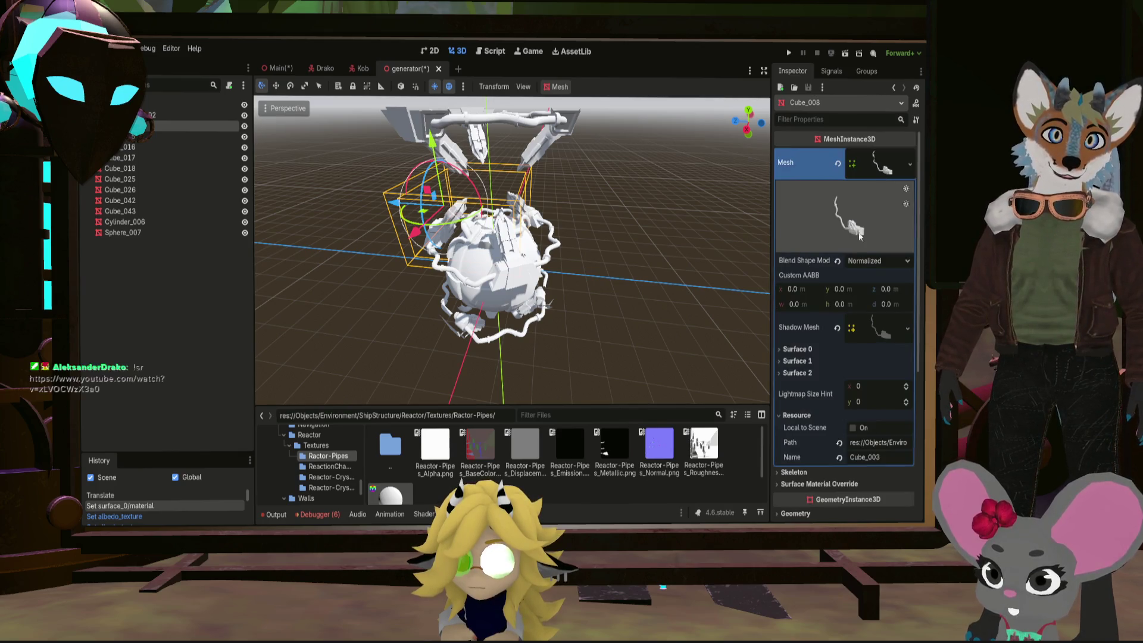
{"action": "left_click", "coordinate": [884, 329]}
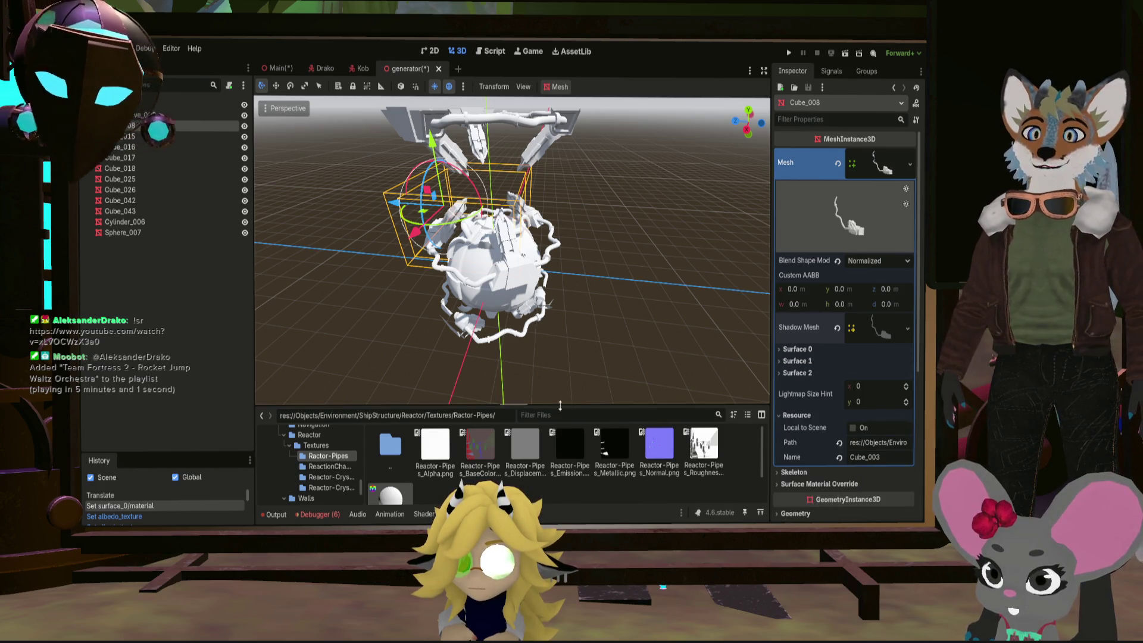
{"action": "left_click", "coordinate": [517, 239]}
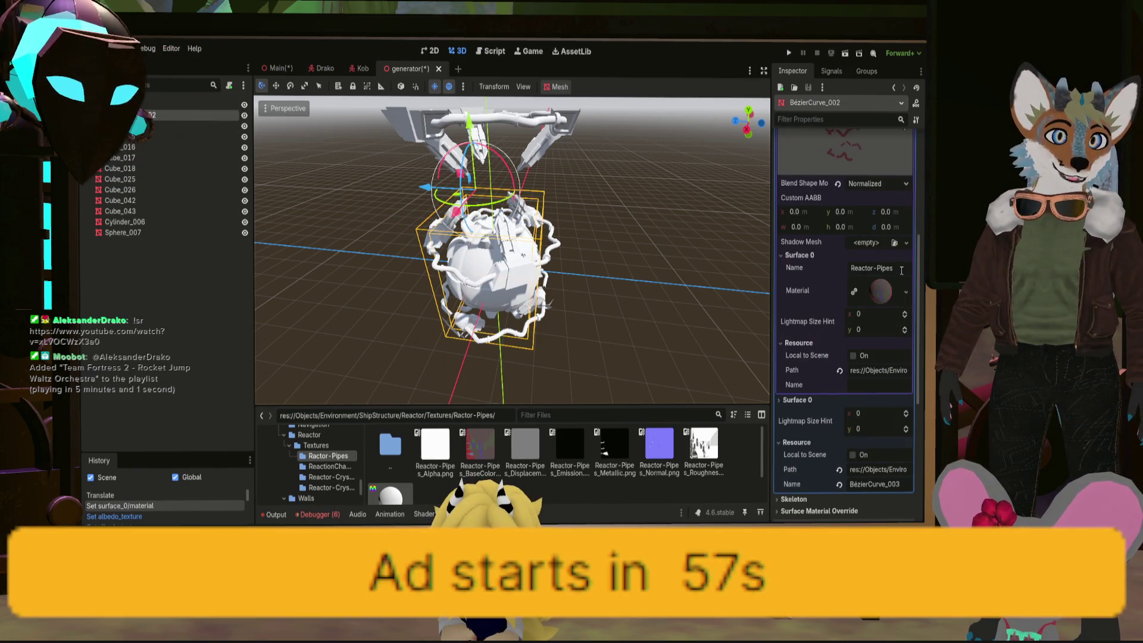
{"action": "left_click", "coordinate": [883, 291]}
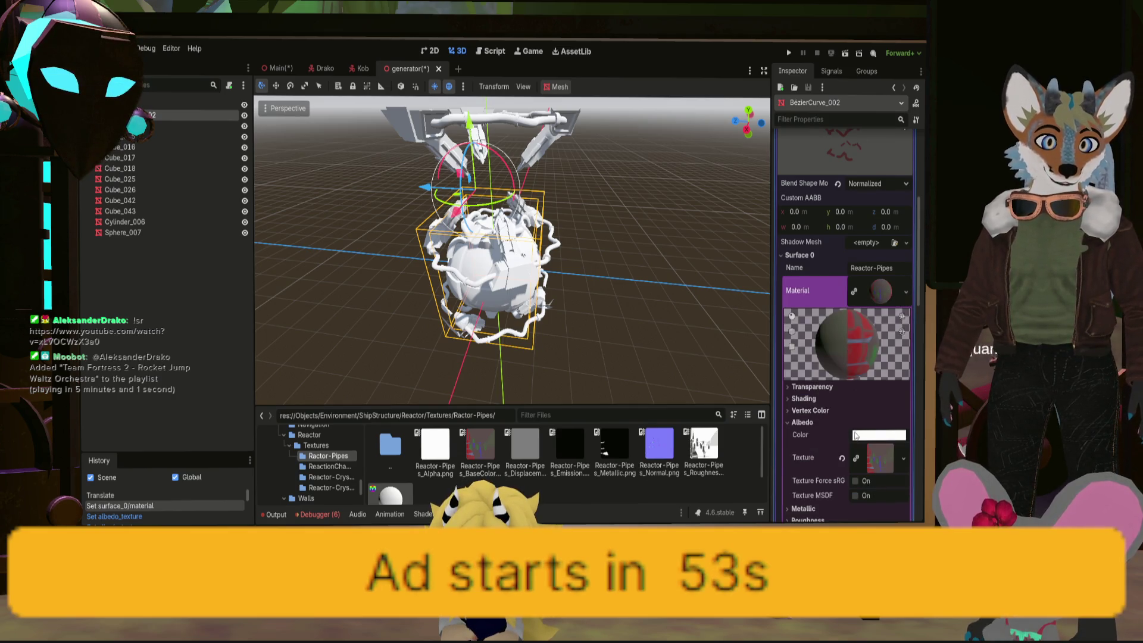
{"action": "left_click", "coordinate": [880, 292]}
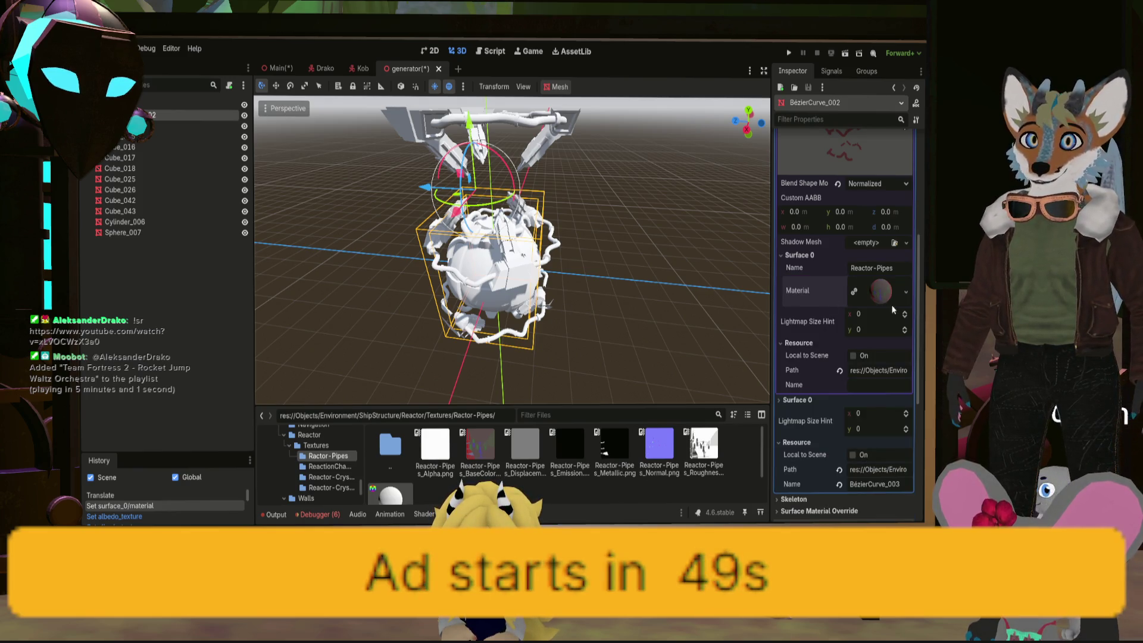
{"action": "left_click", "coordinate": [880, 291]}
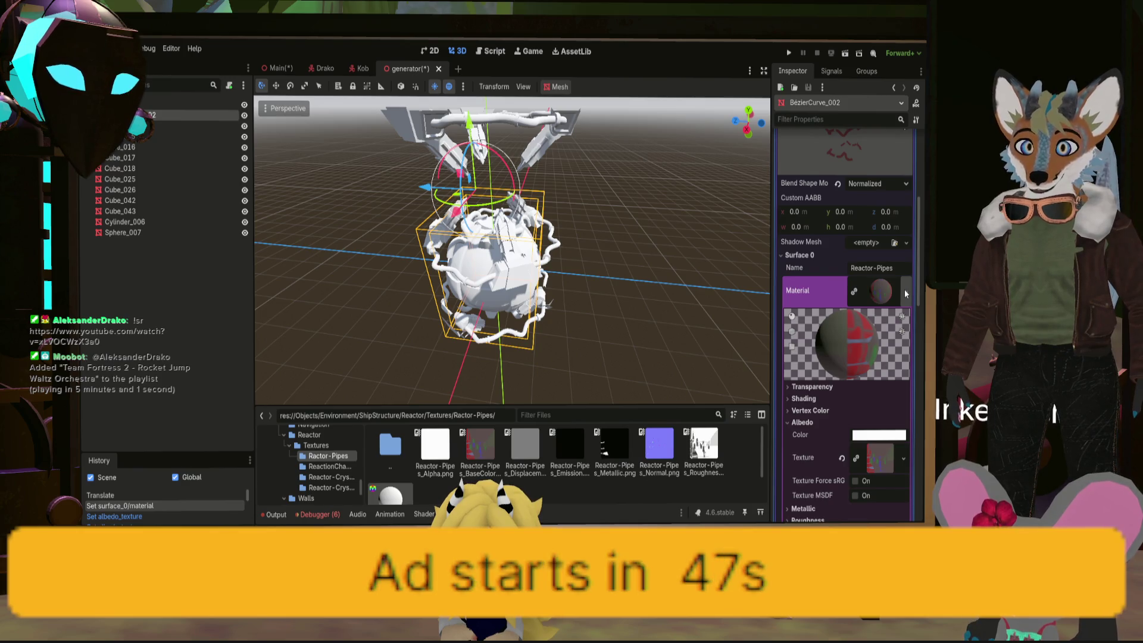
{"action": "key", "text": "ctrl+z"}
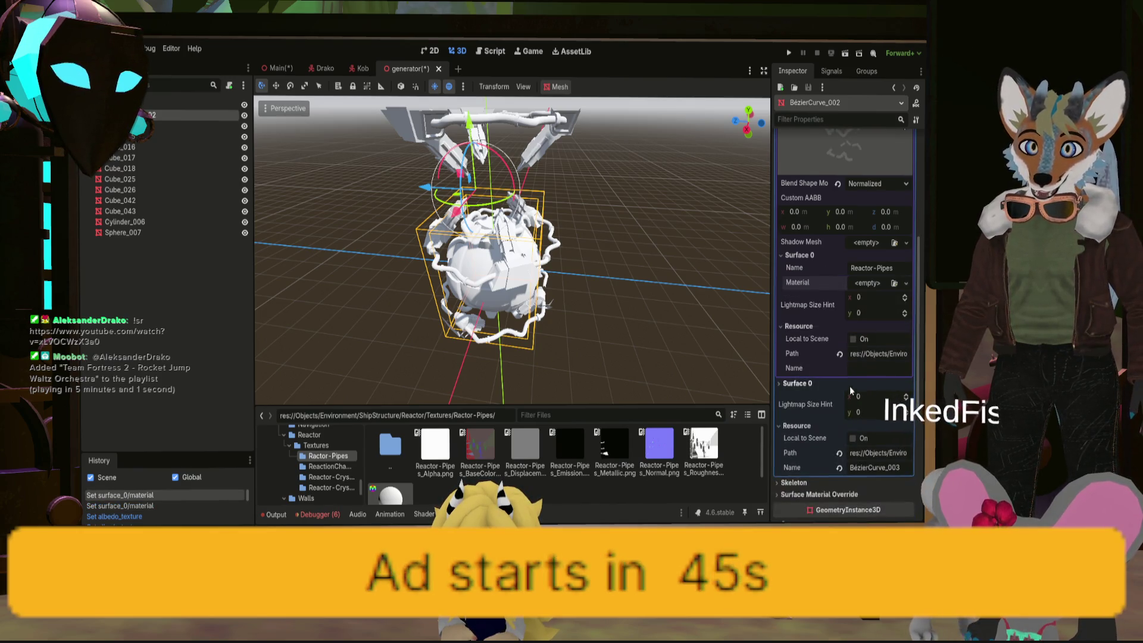
{"action": "scroll", "scroll_direction": "up", "scroll_amount": 3}
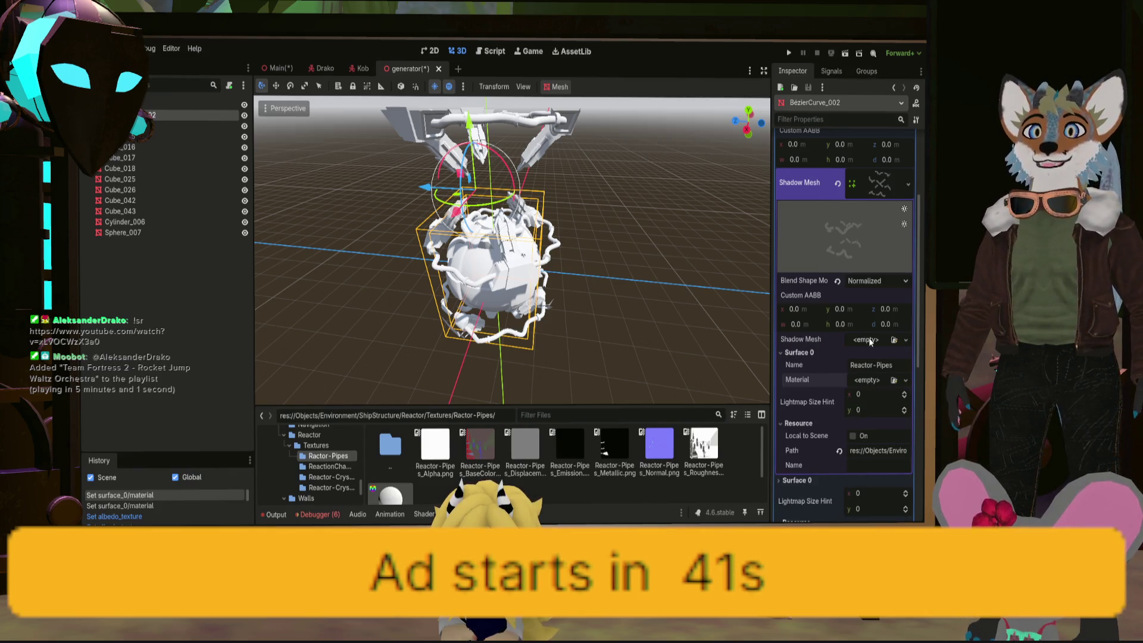
{"action": "scroll", "scroll_direction": "up", "scroll_amount": 3}
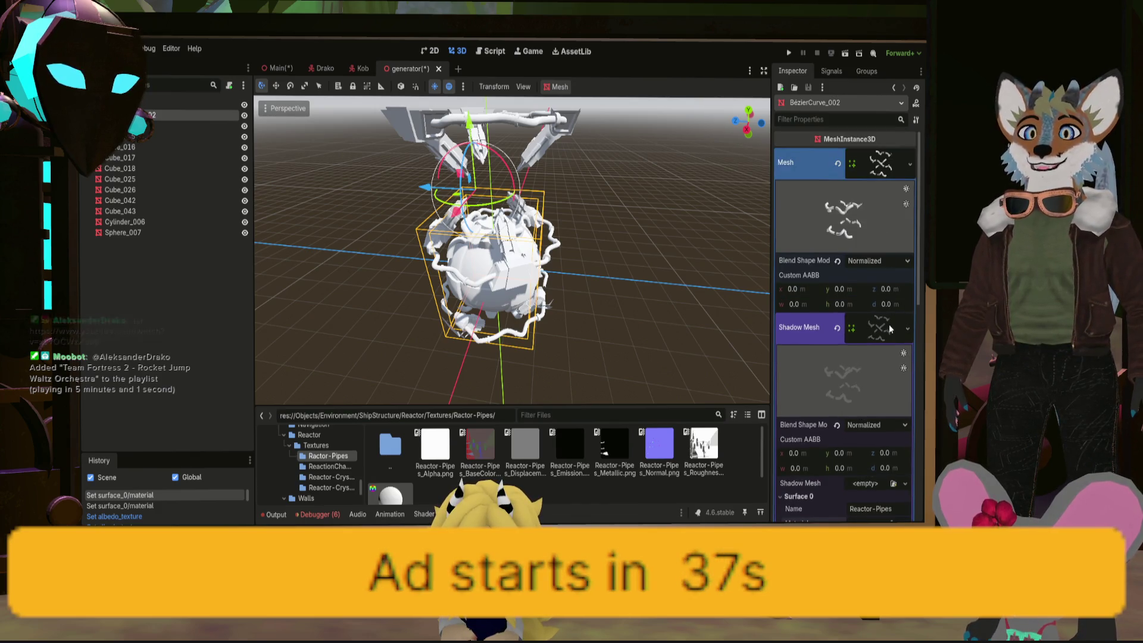
Apply ReactorPipes_mat to the pipe curve's Surface 0 and save the generator scene
{"action": "left_click", "coordinate": [879, 327]}
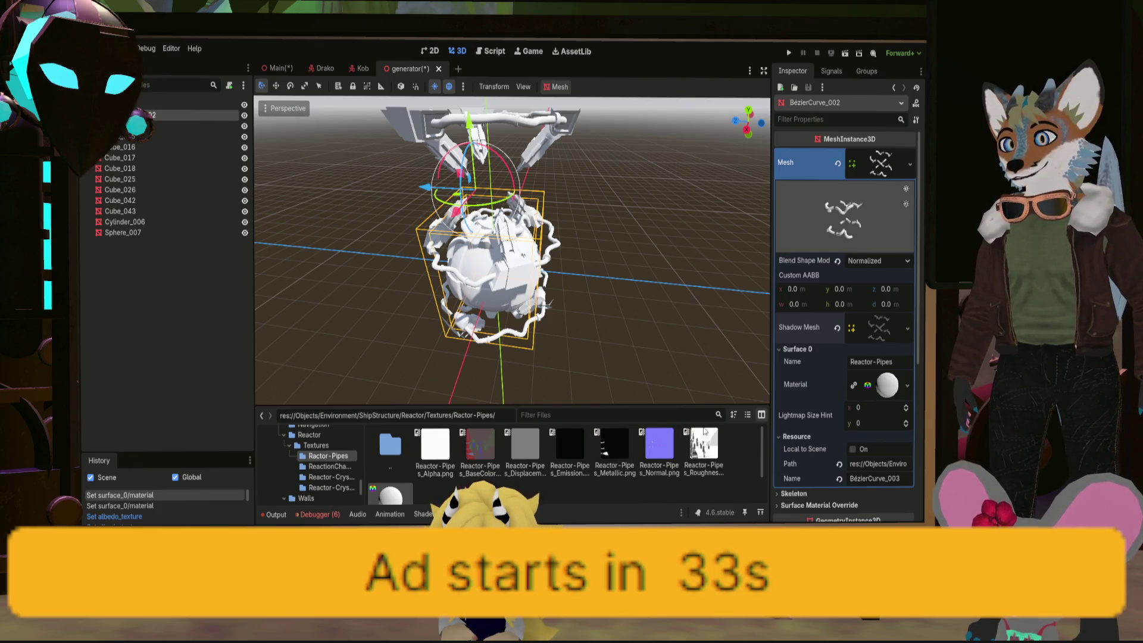
{"action": "left_click_drag", "start_coordinate": [382, 501], "coordinate": [895, 385]}
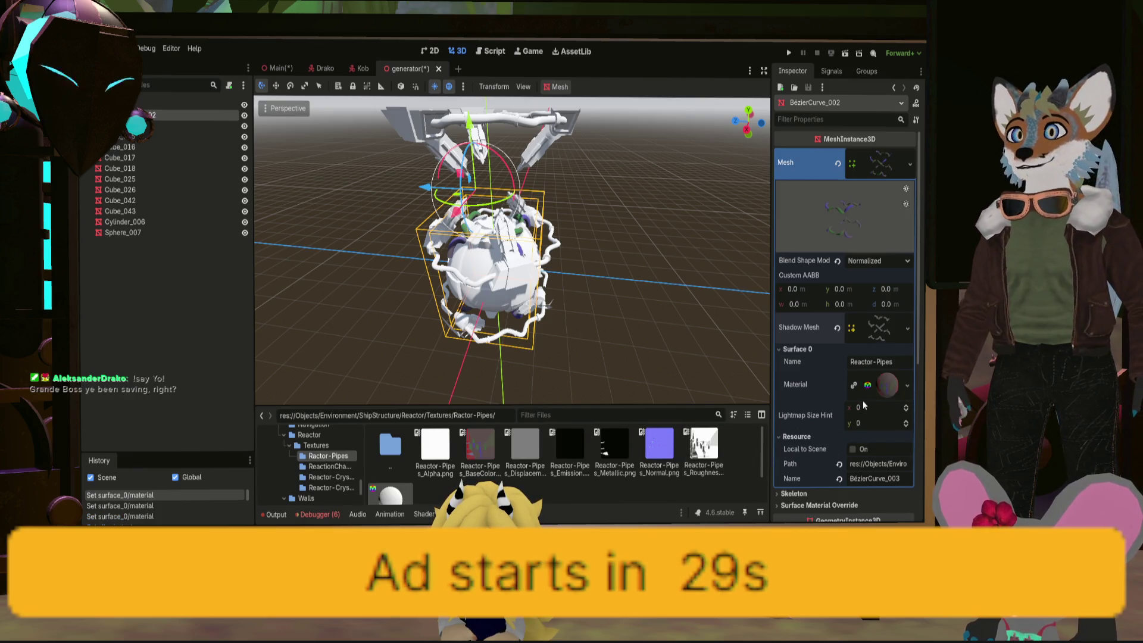
{"action": "scroll", "scroll_direction": "up", "scroll_amount": 3}
{"action": "left_click_drag", "start_coordinate": [535, 268], "coordinate": [637, 310]}
{"action": "key", "text": "ctrl+s"}
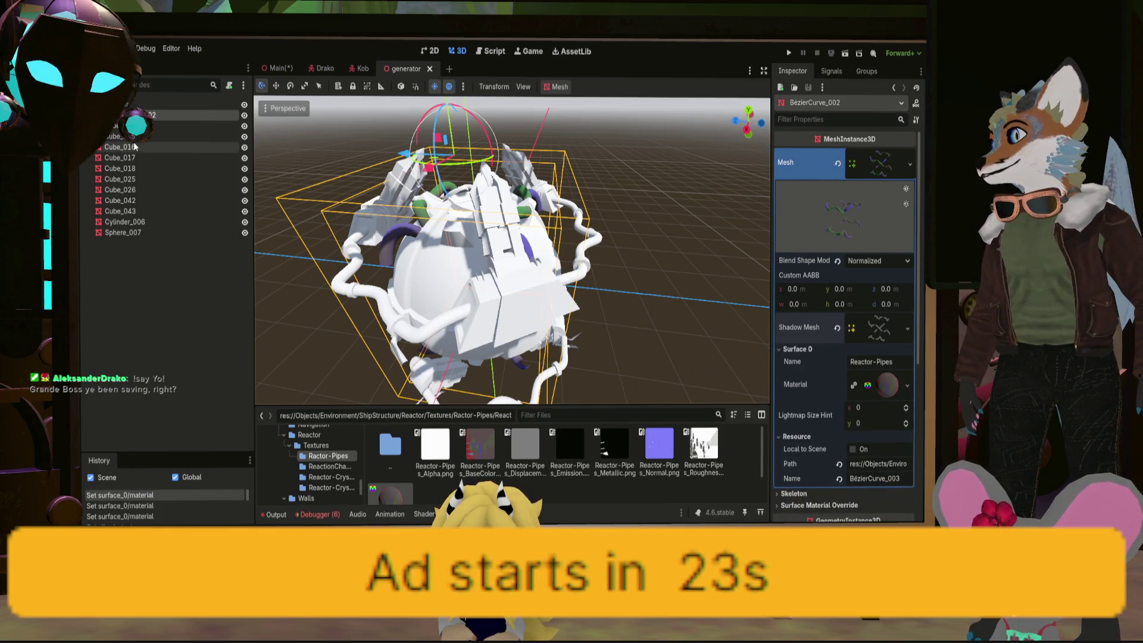
Apply the Reactor-Crystal material to Surface 0 of Cube_008
{"action": "left_click", "coordinate": [179, 125]}
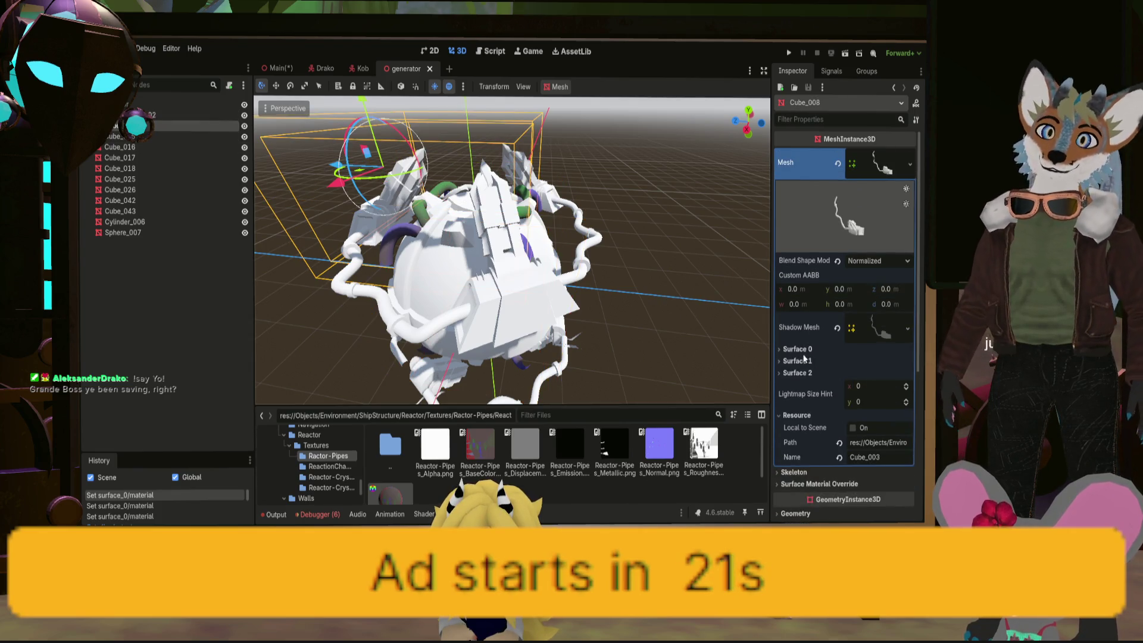
{"action": "left_click", "coordinate": [797, 349]}
{"action": "scroll", "scroll_direction": "down", "scroll_amount": 3}
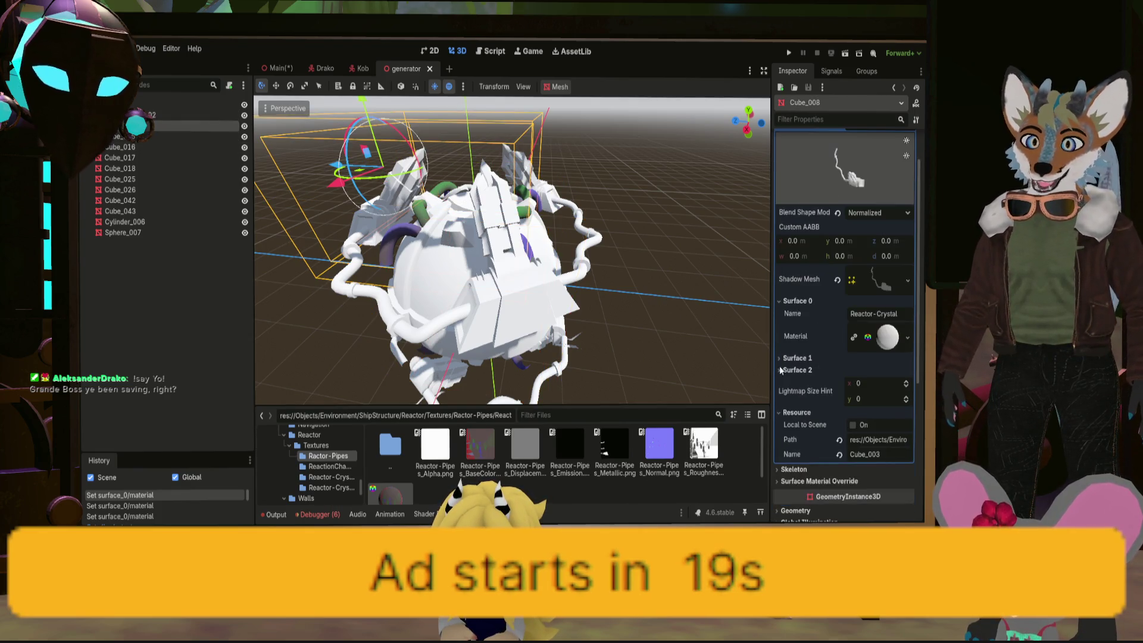
{"action": "left_click", "coordinate": [329, 477]}
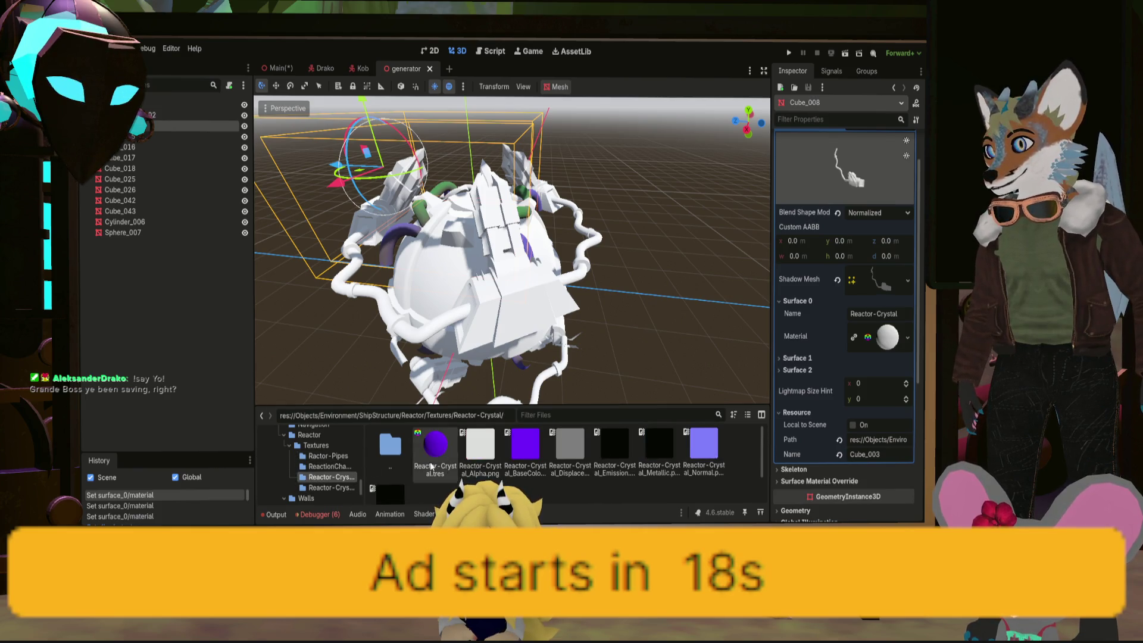
{"action": "left_click_drag", "start_coordinate": [435, 444], "coordinate": [894, 345]}
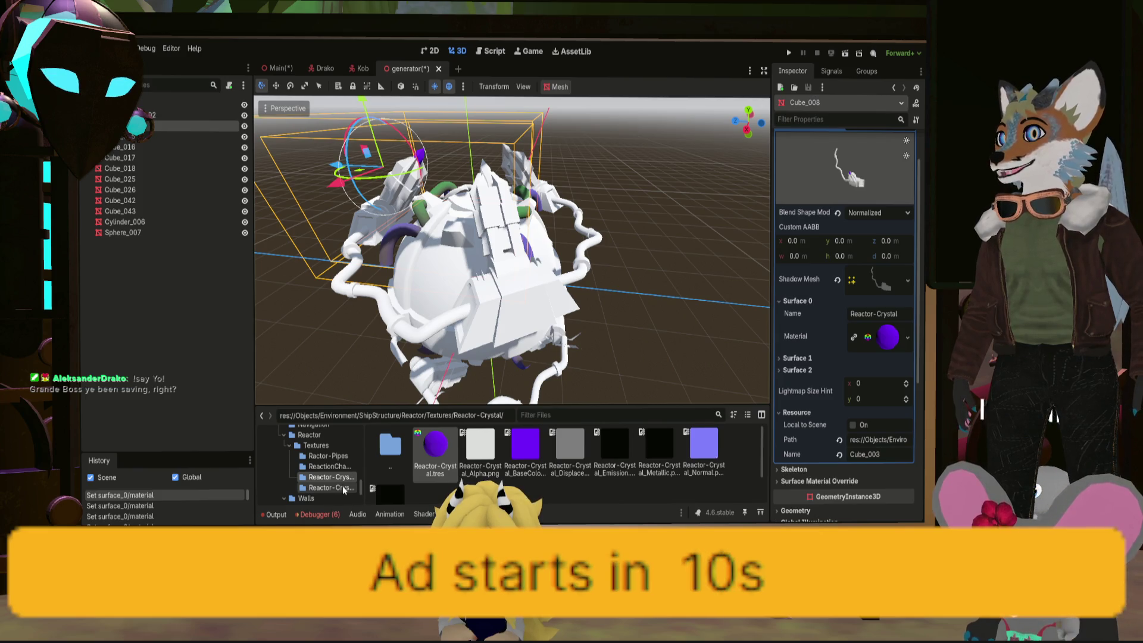
Apply the Reactor-Pipes and CrystalHolder materials to Cube_008's Surfaces 1 and 2
{"action": "left_click", "coordinate": [797, 358]}
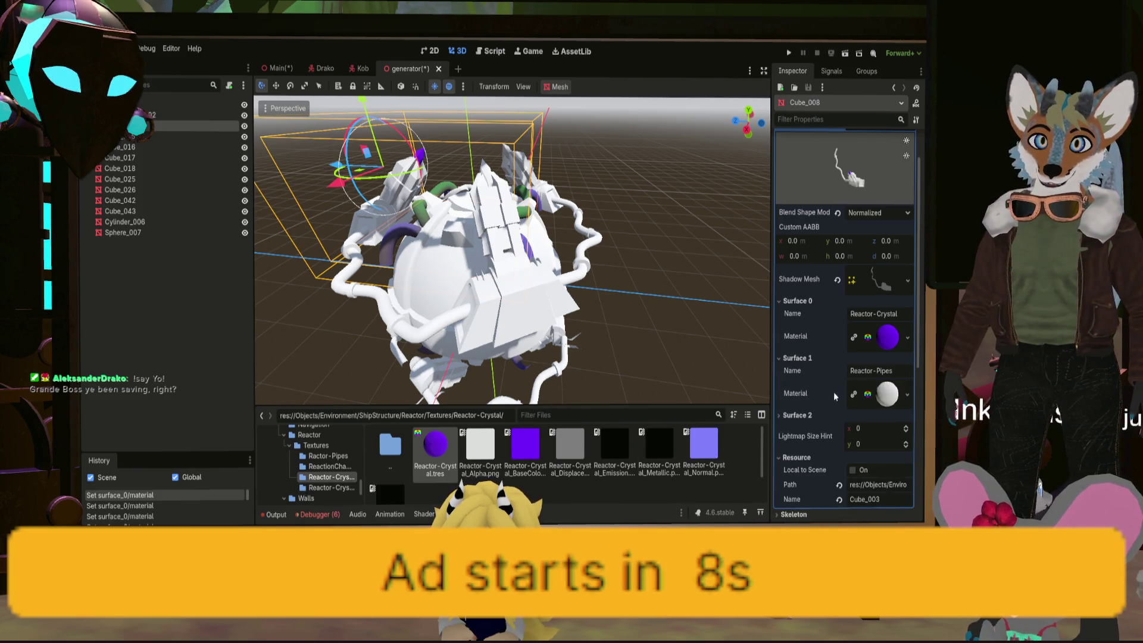
{"action": "left_click", "coordinate": [328, 455]}
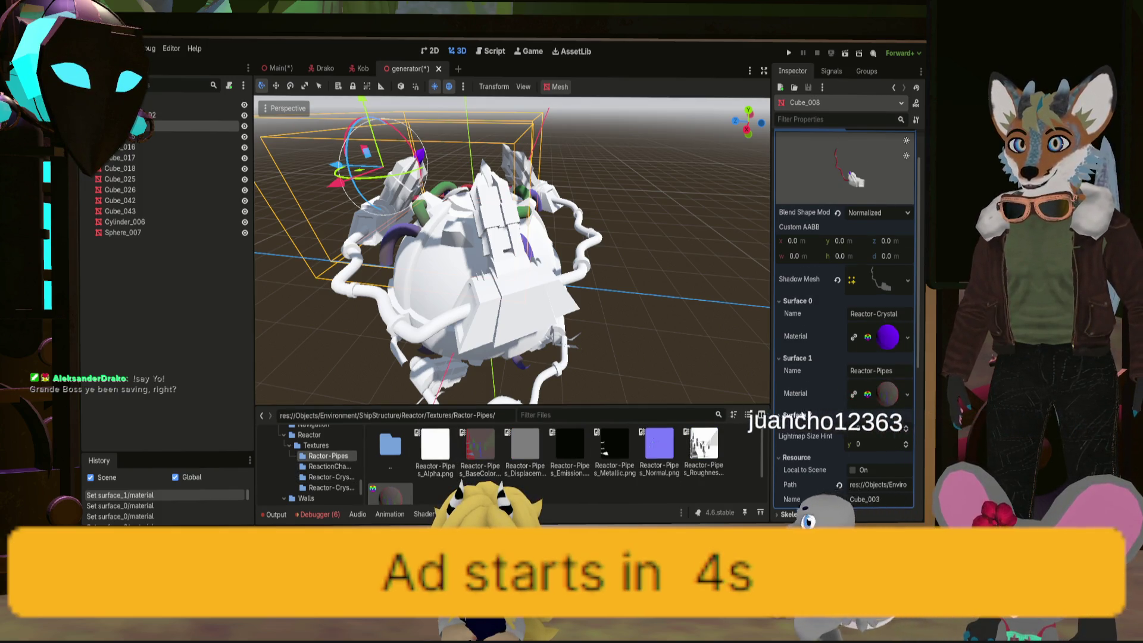
{"action": "left_click", "coordinate": [798, 414]}
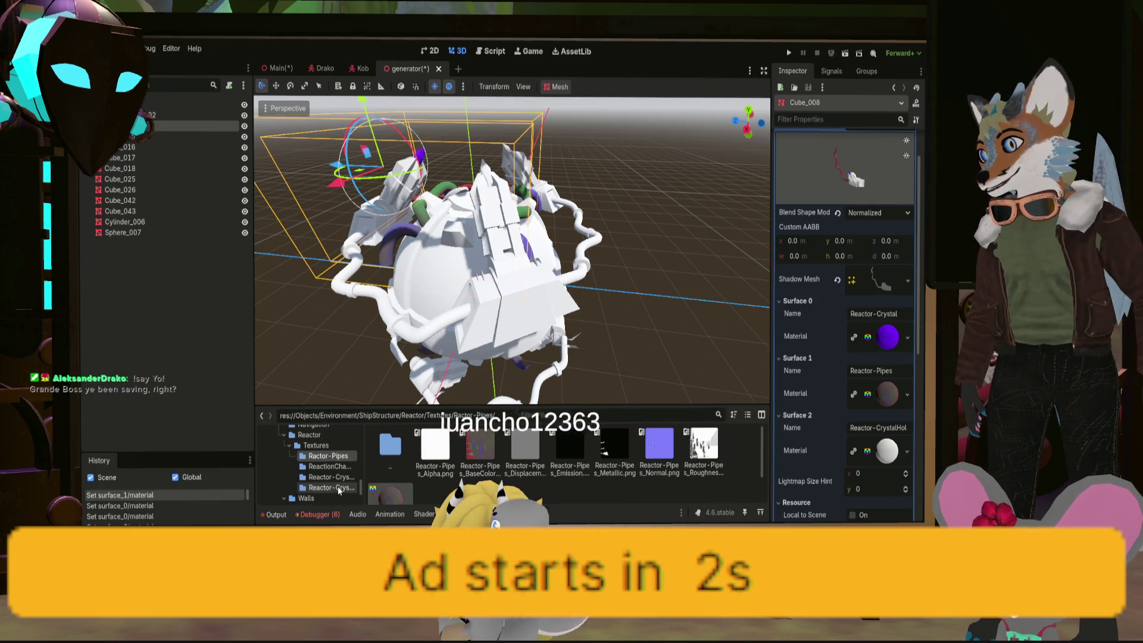
{"action": "left_click", "coordinate": [338, 486]}
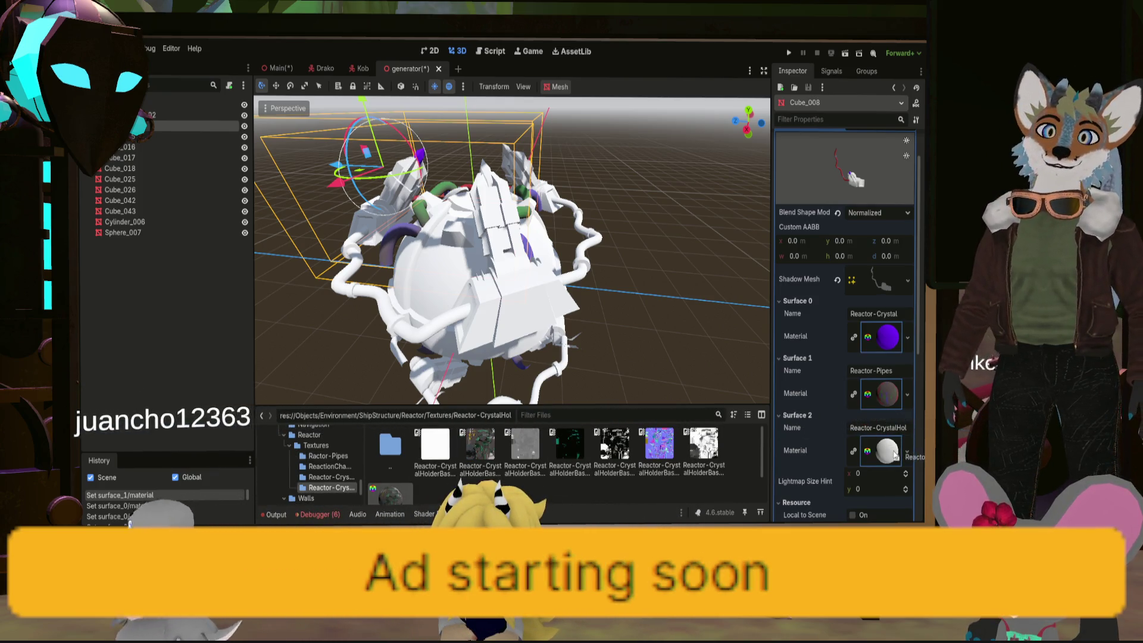
{"action": "left_click", "coordinate": [891, 451]}
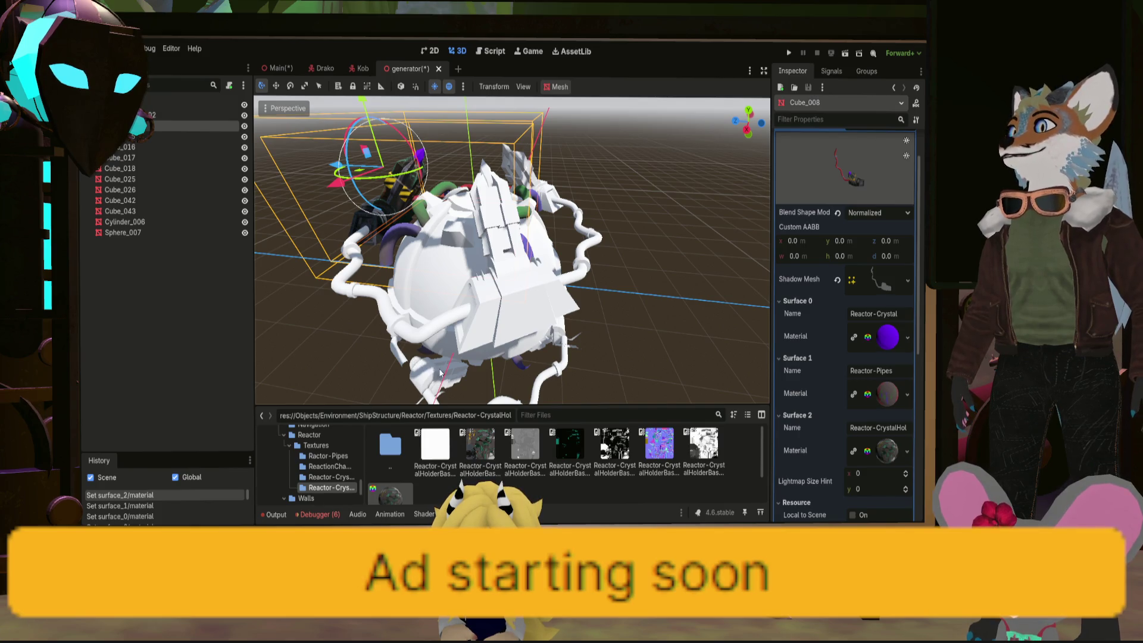
{"action": "left_click", "coordinate": [125, 137]}
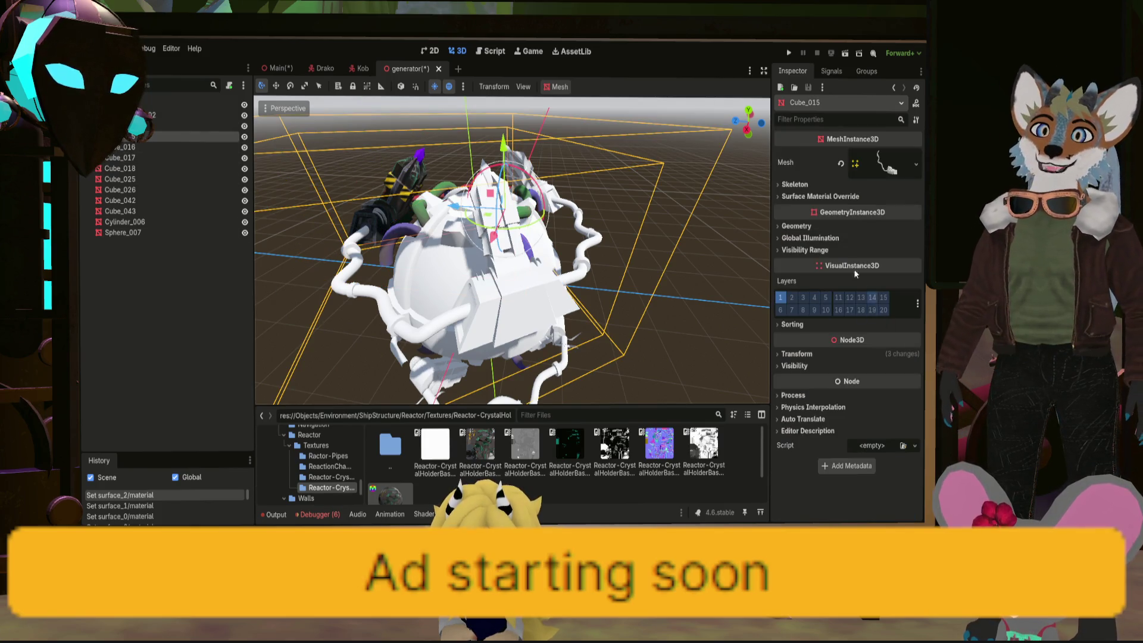
Expand Cube_015's mesh surfaces and apply the crystal holder material to its surface
{"action": "left_click", "coordinate": [885, 162]}
{"action": "left_click", "coordinate": [797, 350]}
{"action": "left_click", "coordinate": [797, 407]}
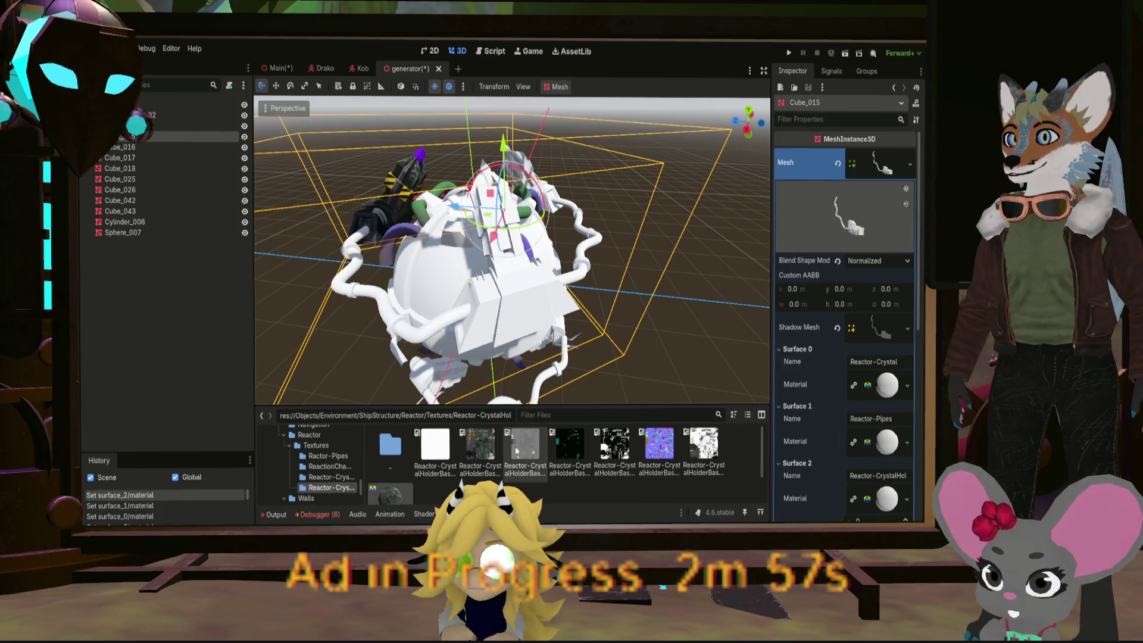
{"action": "left_click_drag", "start_coordinate": [413, 494], "coordinate": [884, 500]}
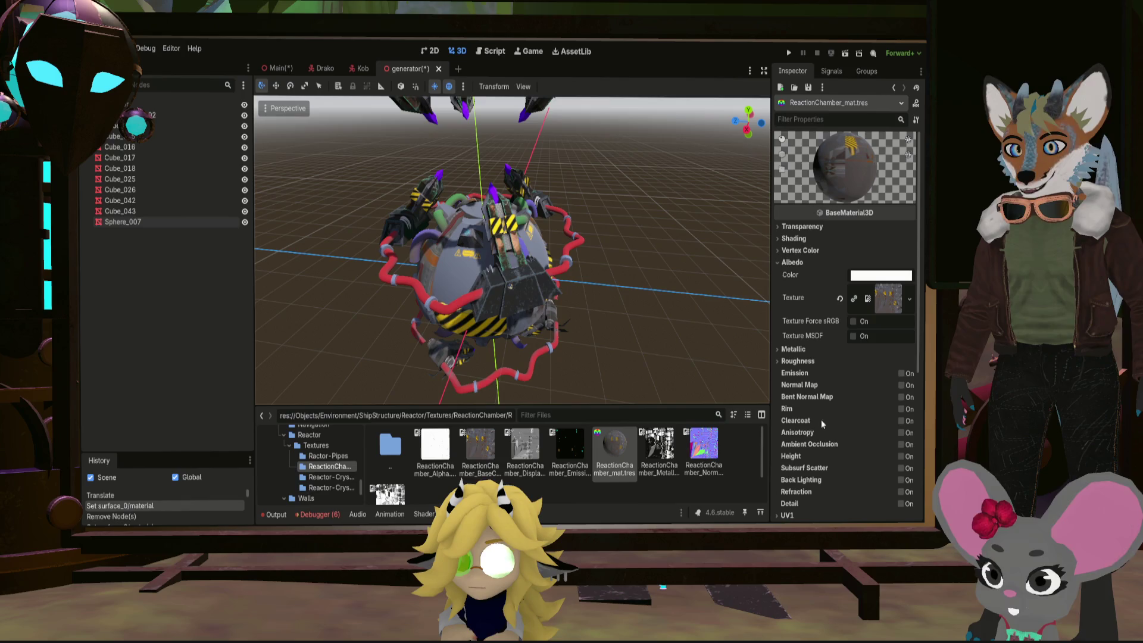
Enable Normal Map on ReactionChamber_mat using the ReactionChamber normal PNG
{"action": "left_click", "coordinate": [901, 385]}
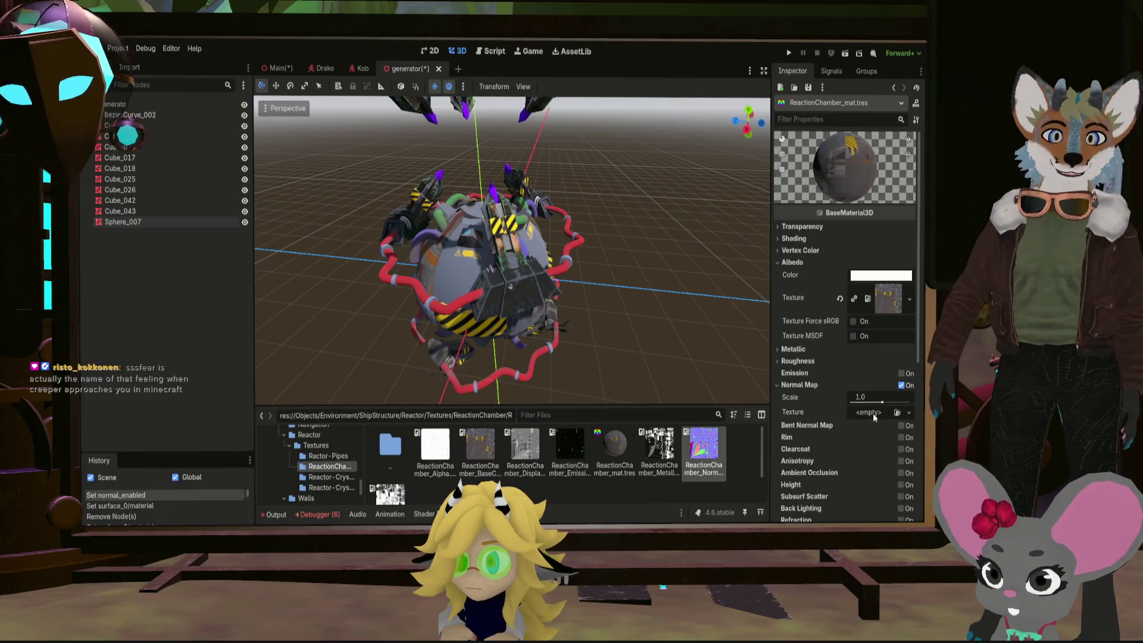
{"action": "left_click_drag", "start_coordinate": [875, 418], "coordinate": [871, 413]}
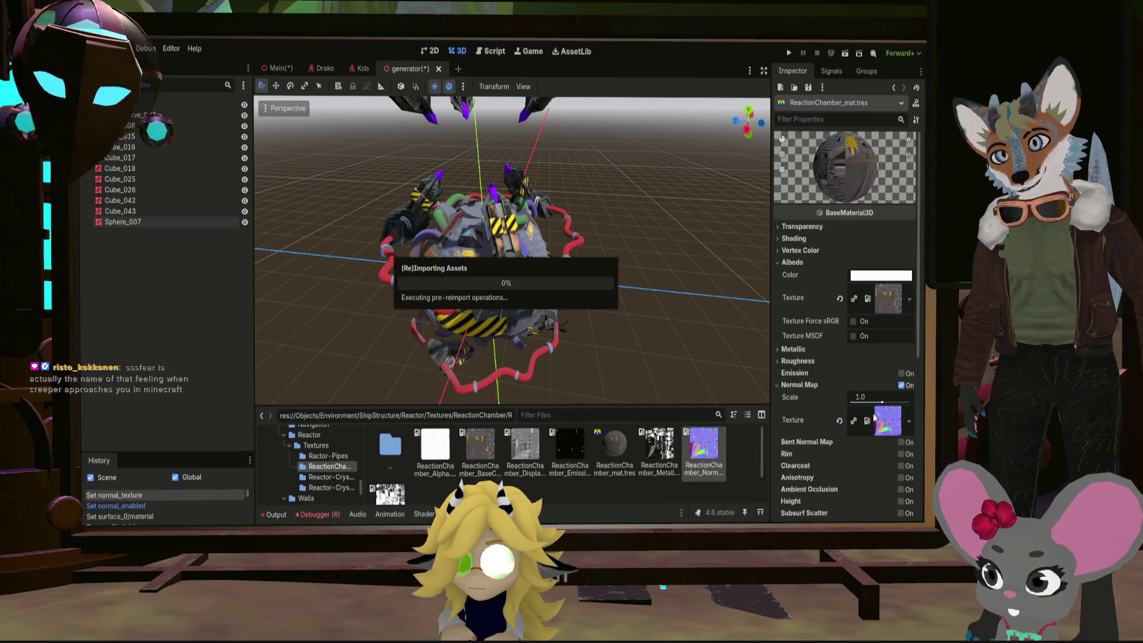
{"action": "scroll", "scroll_direction": "up", "scroll_amount": 3}
{"action": "scroll", "scroll_direction": "down", "scroll_amount": 3}
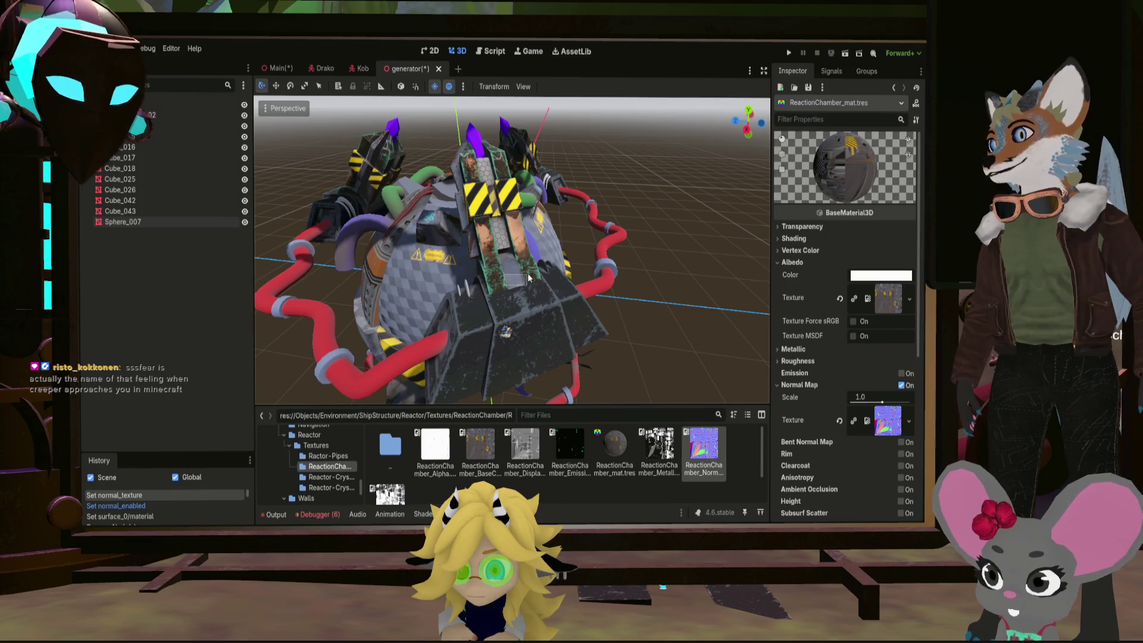
{"action": "left_click_drag", "start_coordinate": [498, 287], "coordinate": [527, 285]}
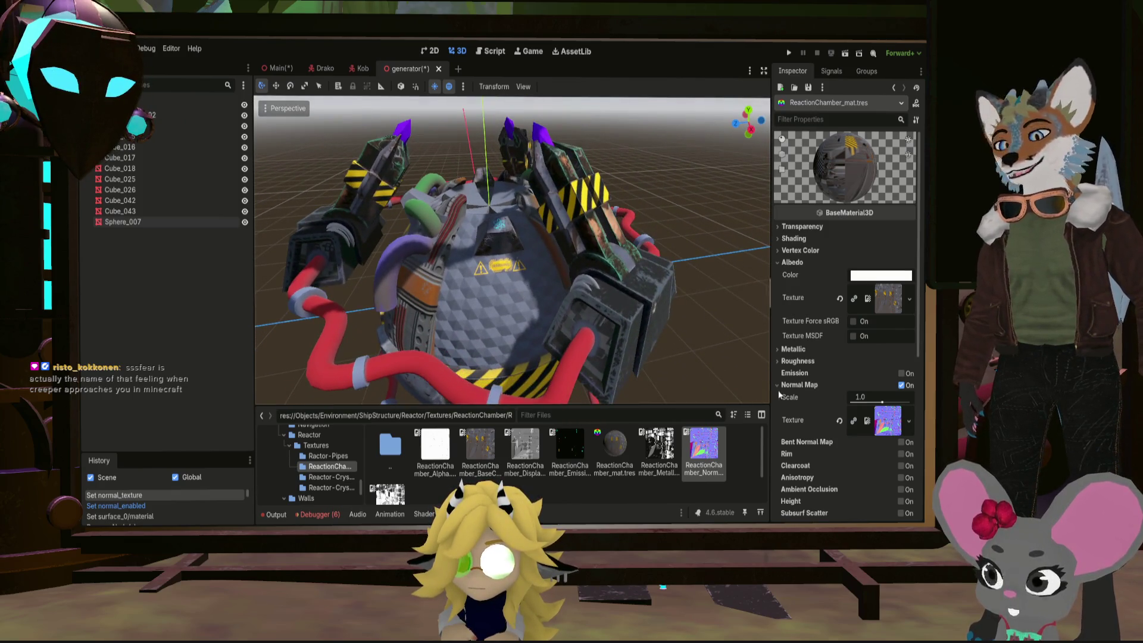
{"action": "scroll", "scroll_direction": "down", "scroll_amount": 3}
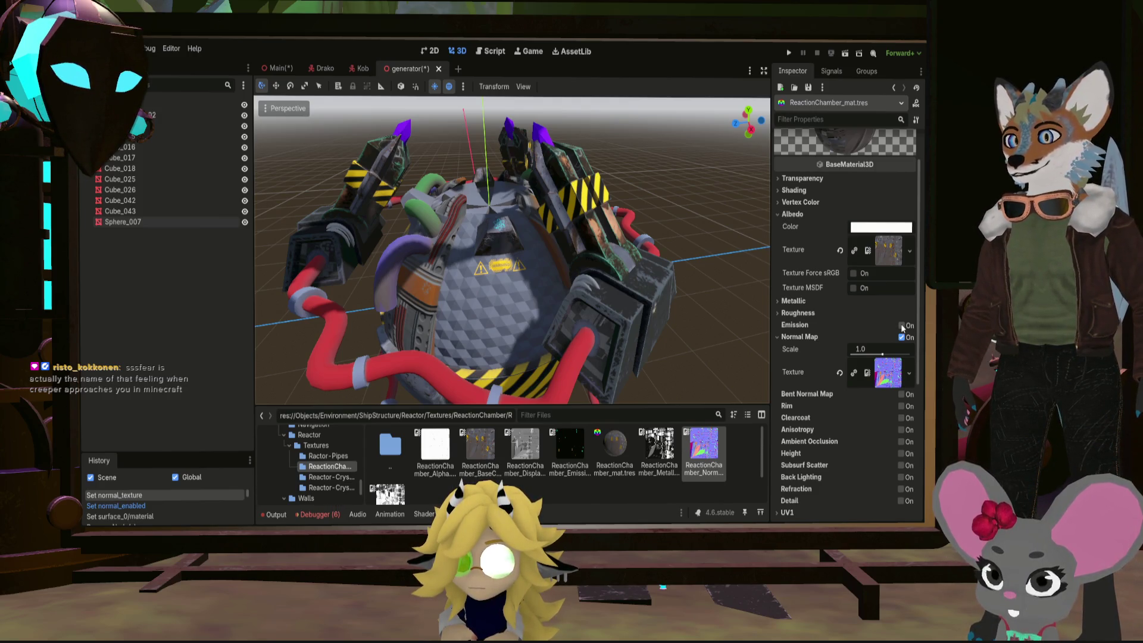
{"action": "left_click", "coordinate": [797, 313]}
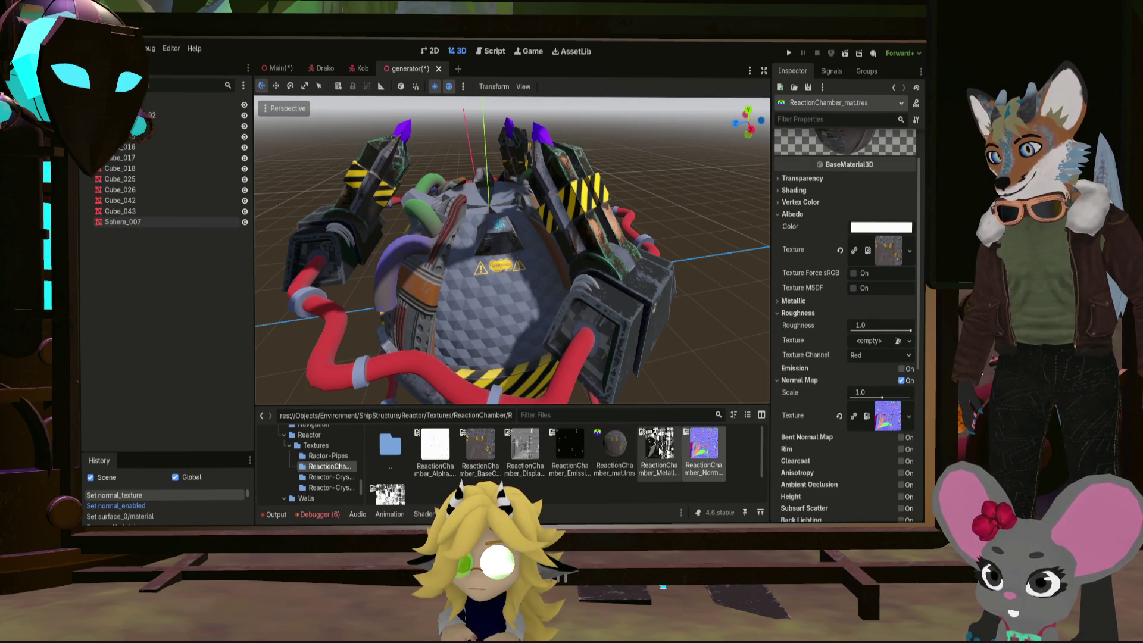
{"action": "scroll", "scroll_direction": "down", "scroll_amount": 3}
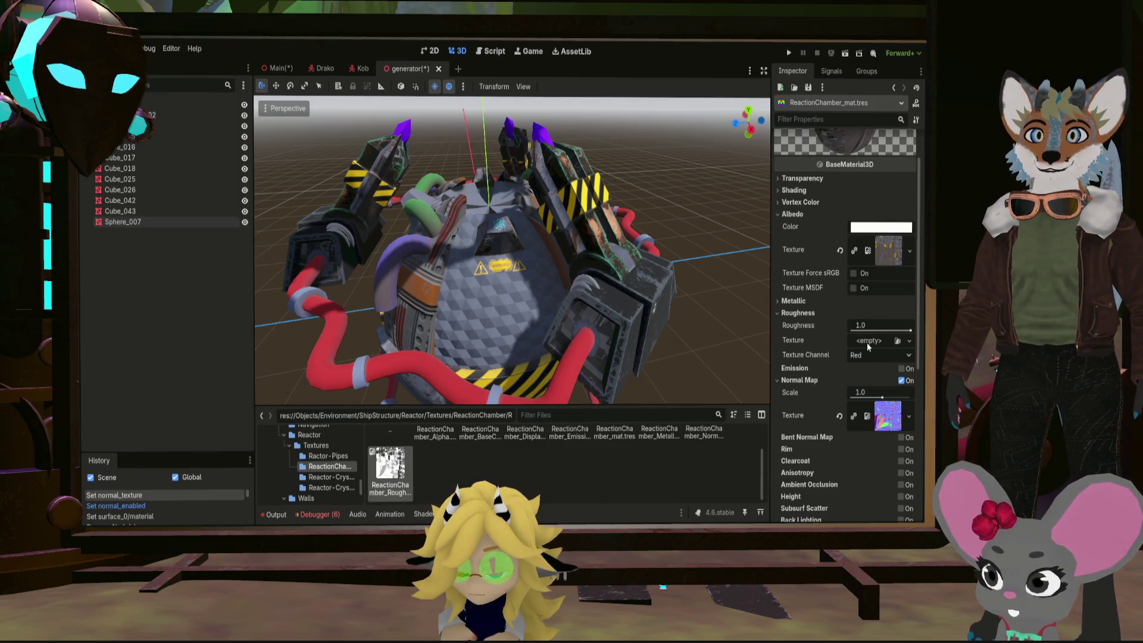
Assign the ReactionChamber roughness and metallic maps, inspect the sphere and save the scene
{"action": "left_click_drag", "start_coordinate": [869, 346], "coordinate": [869, 341]}
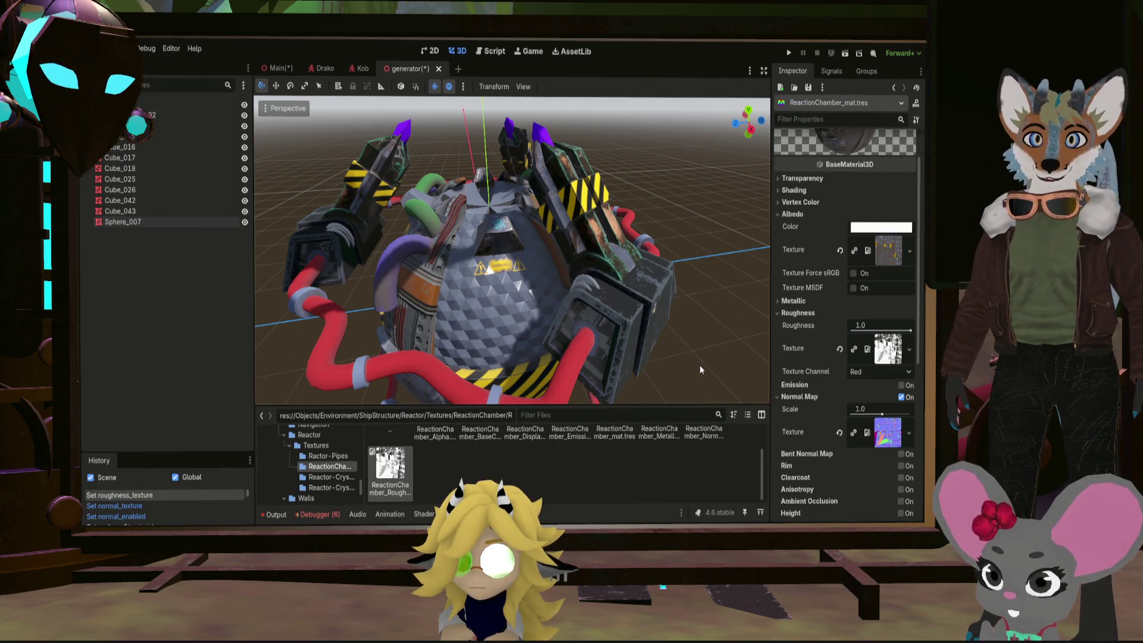
{"action": "left_click", "coordinate": [794, 300]}
{"action": "scroll", "scroll_direction": "up", "scroll_amount": 3}
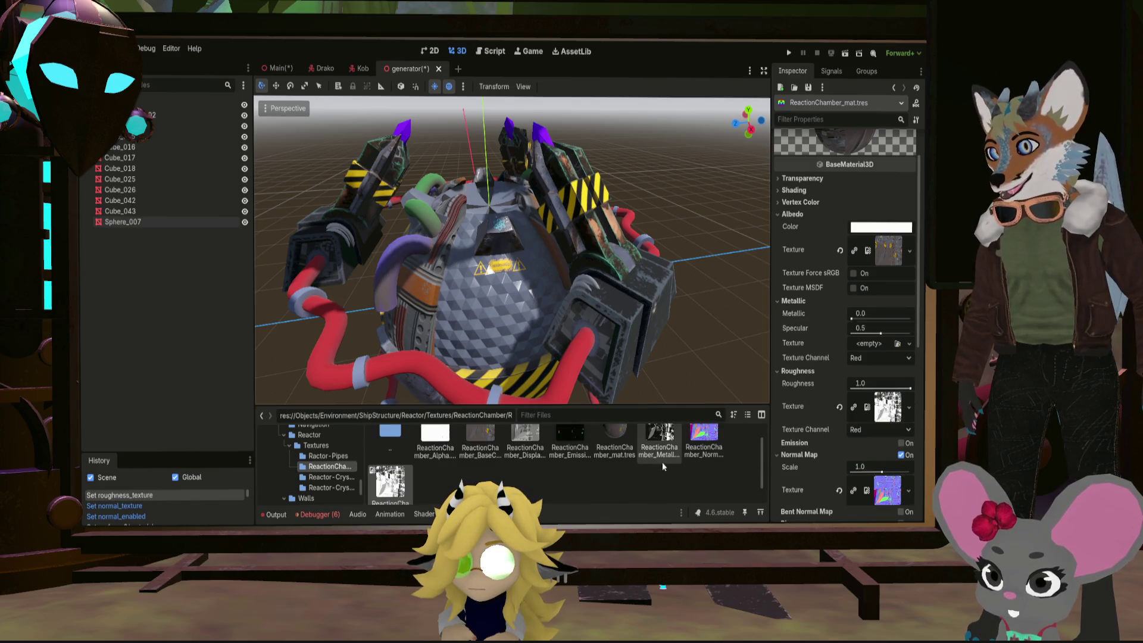
{"action": "left_click_drag", "start_coordinate": [660, 451], "coordinate": [868, 342]}
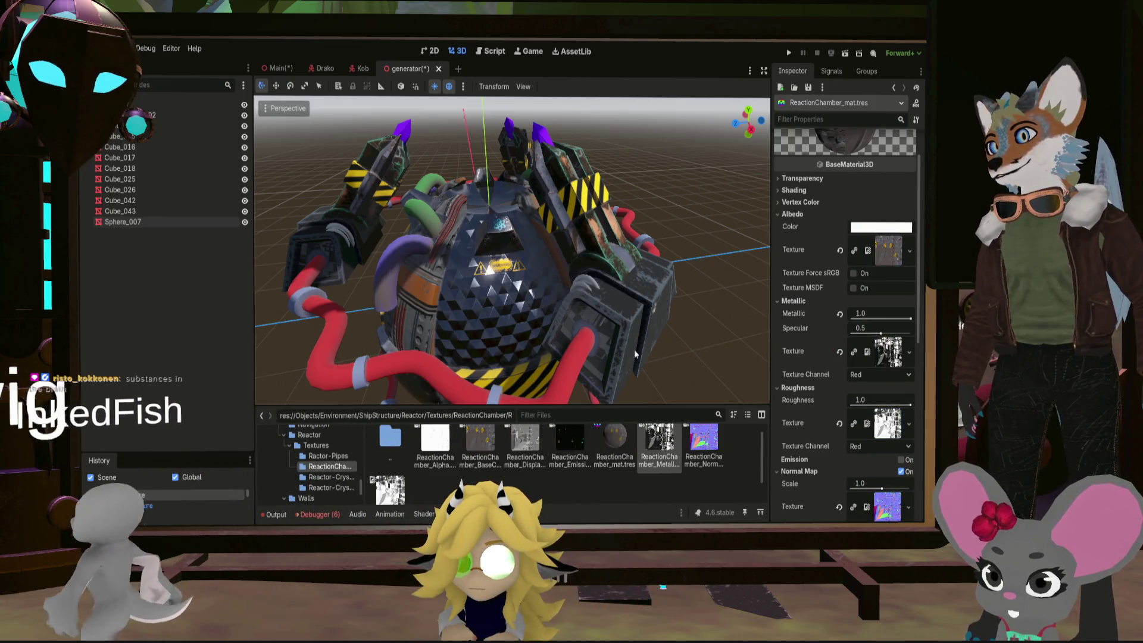
{"action": "scroll", "scroll_direction": "up", "scroll_amount": 3}
{"action": "scroll", "scroll_direction": "down", "scroll_amount": 3}
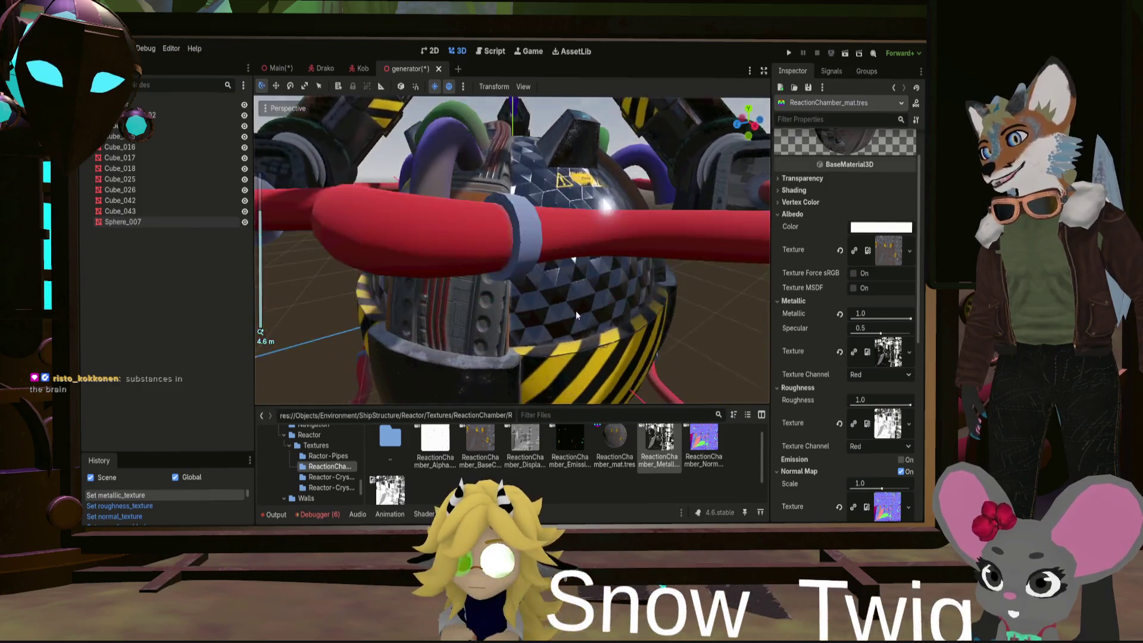
{"action": "scroll", "scroll_direction": "down", "scroll_amount": 3}
{"action": "left_click_drag", "start_coordinate": [576, 311], "coordinate": [277, 363]}
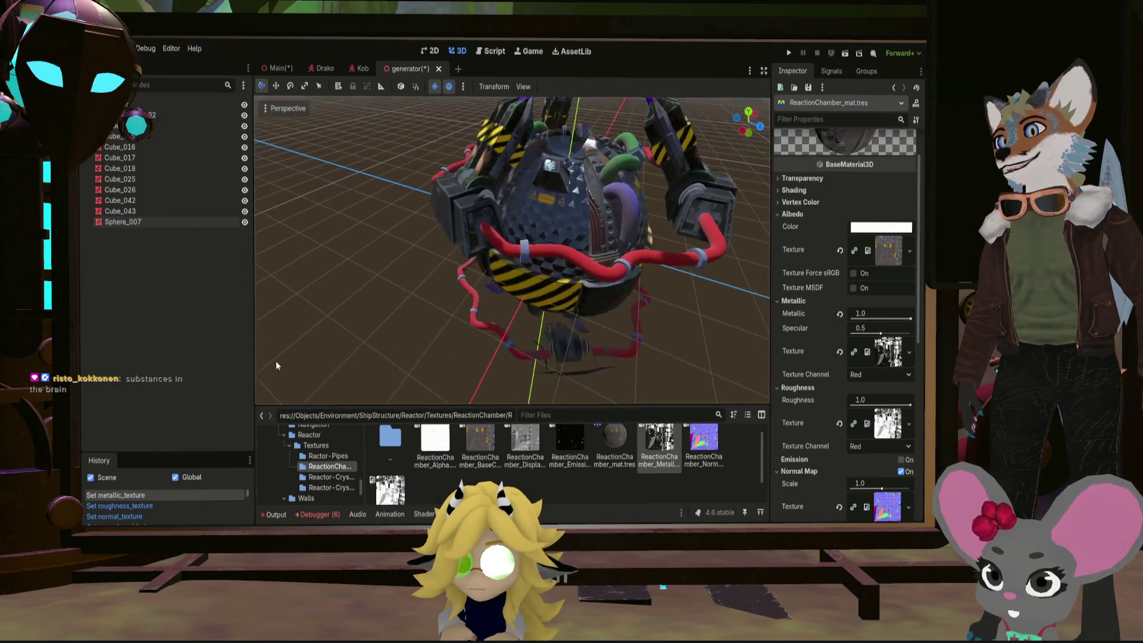
{"action": "scroll", "scroll_direction": "up", "scroll_amount": 3}
{"action": "left_click_drag", "start_coordinate": [580, 341], "coordinate": [567, 324]}
{"action": "scroll", "scroll_direction": "down", "scroll_amount": 3}
{"action": "scroll", "scroll_direction": "up", "scroll_amount": 3}
{"action": "scroll", "scroll_direction": "down", "scroll_amount": 3}
{"action": "scroll", "scroll_direction": "down", "scroll_amount": 3}
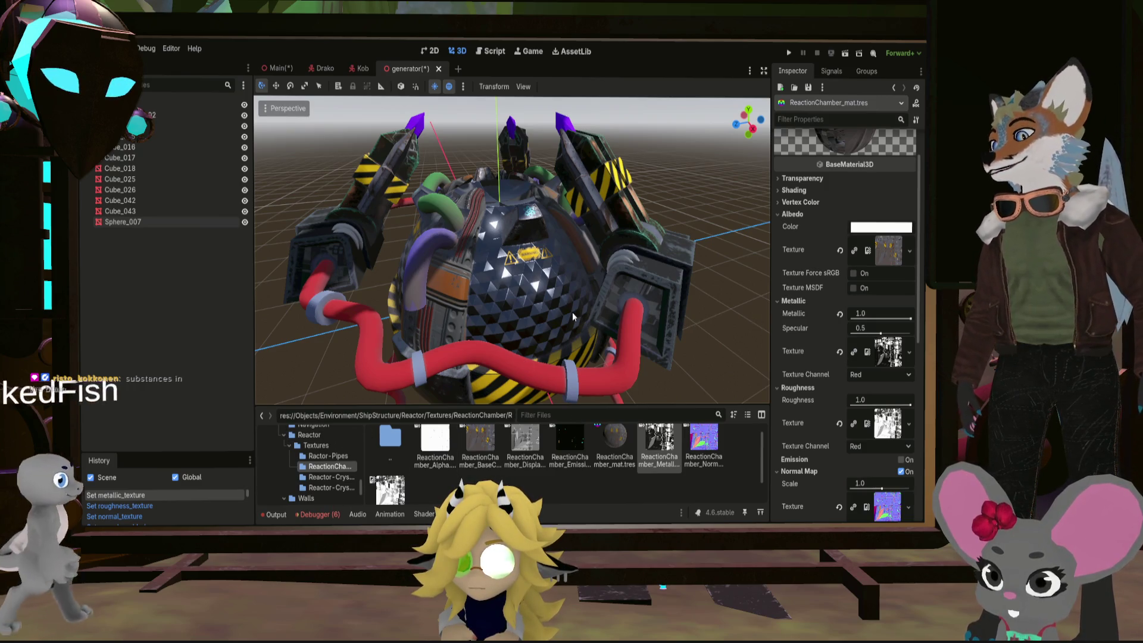
{"action": "key", "text": "ctrl+s"}
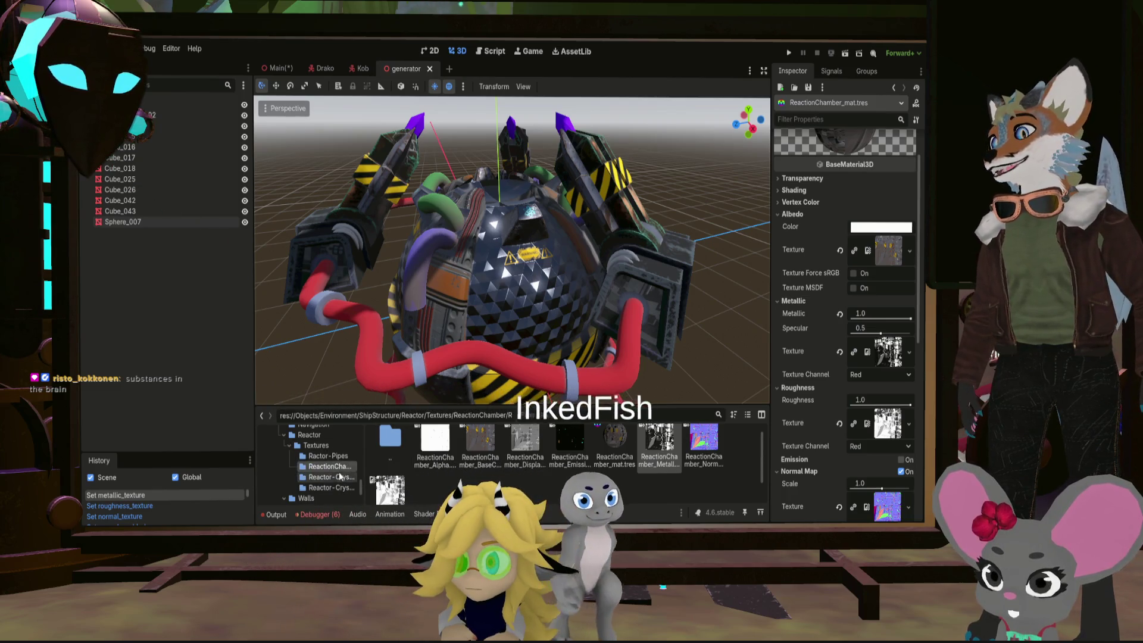
Load ReactorPipes_mat from the Reactor-Pipes folder for editing
{"action": "left_click", "coordinate": [375, 455]}
{"action": "double_click", "coordinate": [396, 489]}
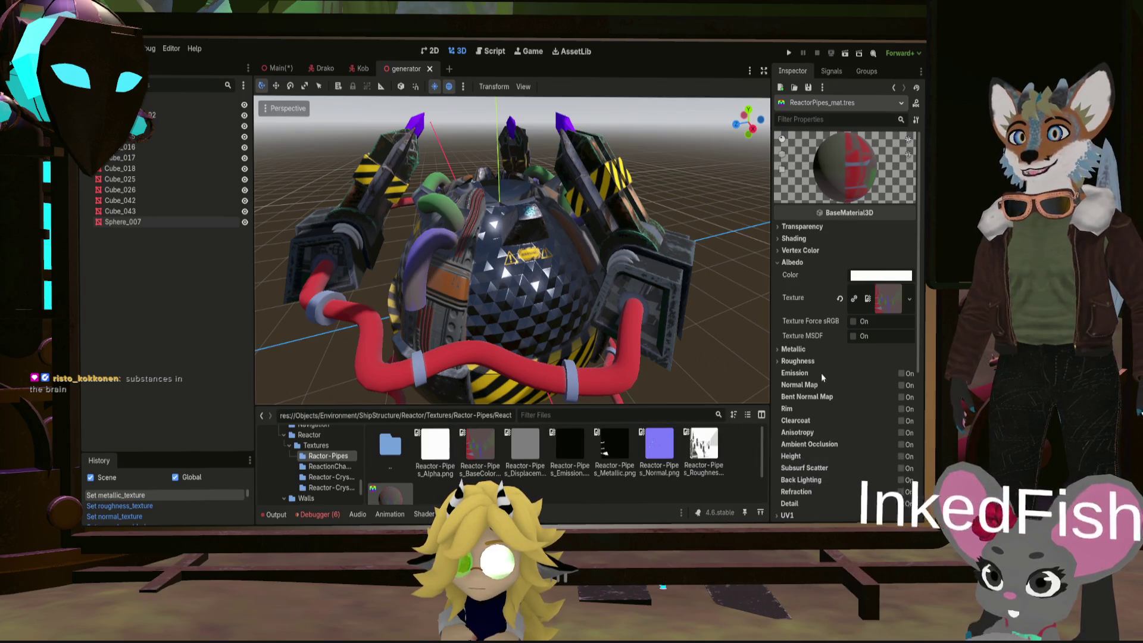
Assign metallic, roughness and normal map textures to ReactorPipes_mat with Normal Map enabled
{"action": "left_click", "coordinate": [792, 348]}
{"action": "left_click", "coordinate": [797, 420]}
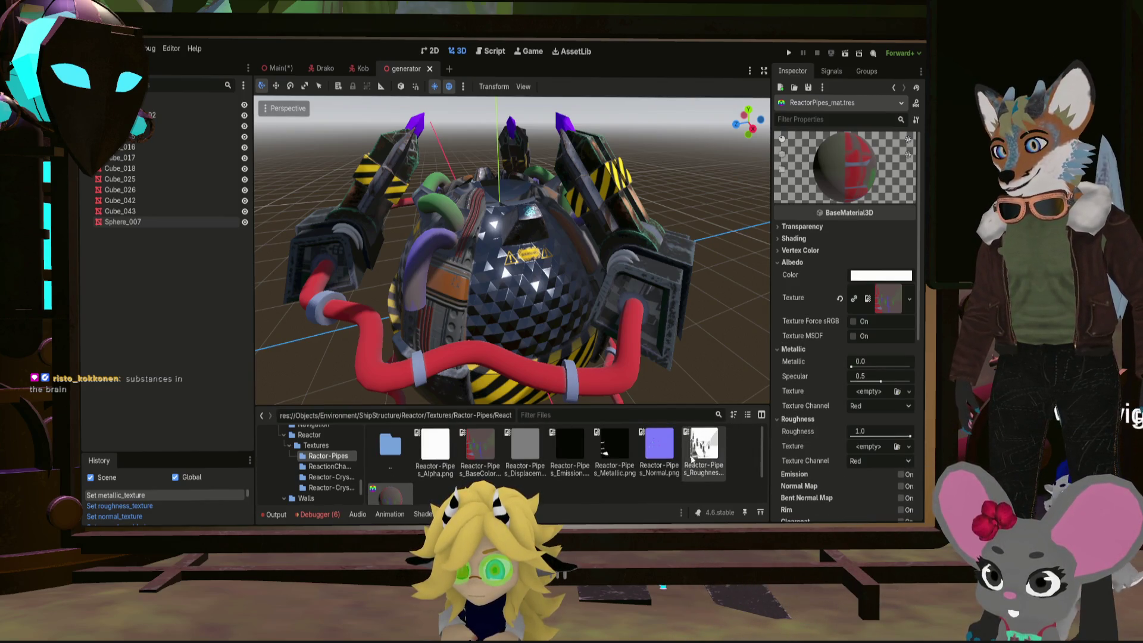
{"action": "scroll", "scroll_direction": "down", "scroll_amount": 3}
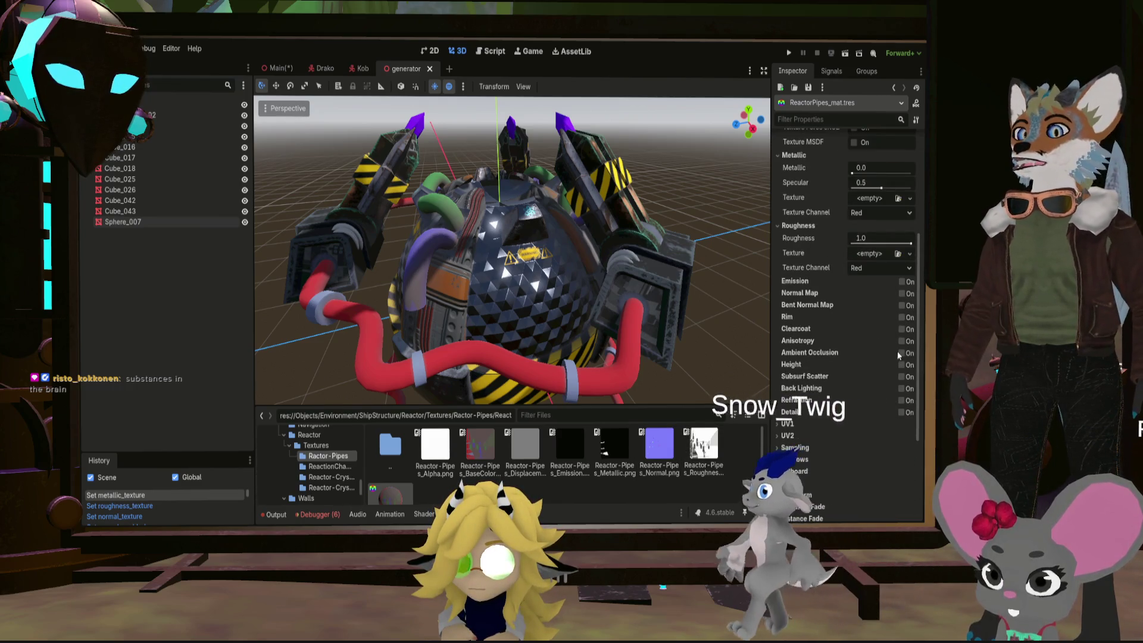
{"action": "left_click", "coordinate": [902, 292]}
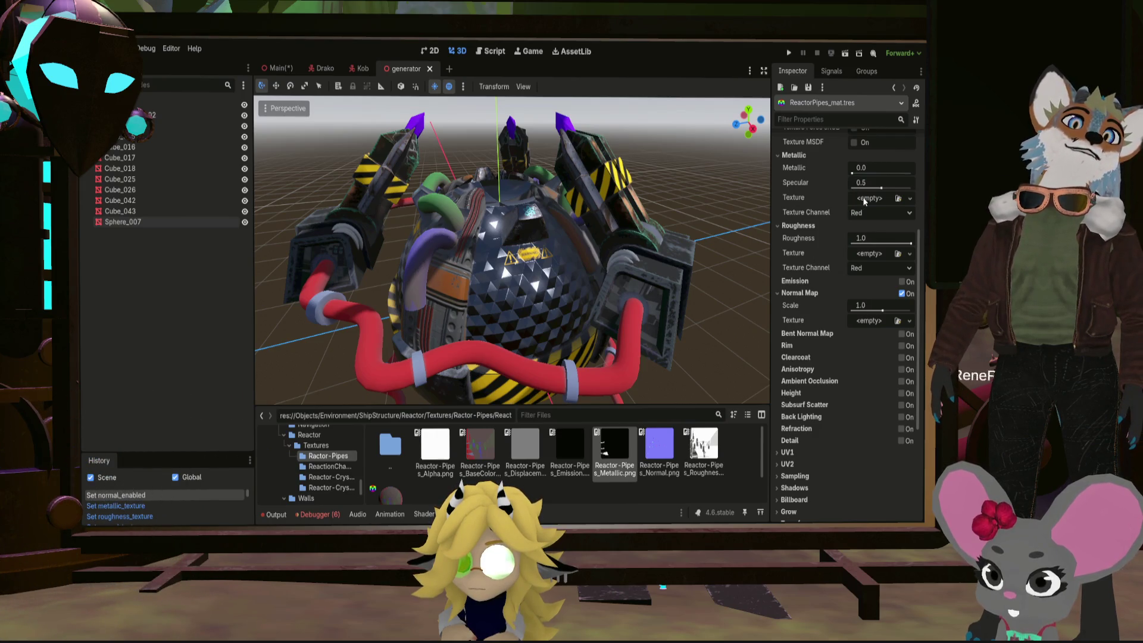
{"action": "left_click_drag", "start_coordinate": [866, 203], "coordinate": [868, 198]}
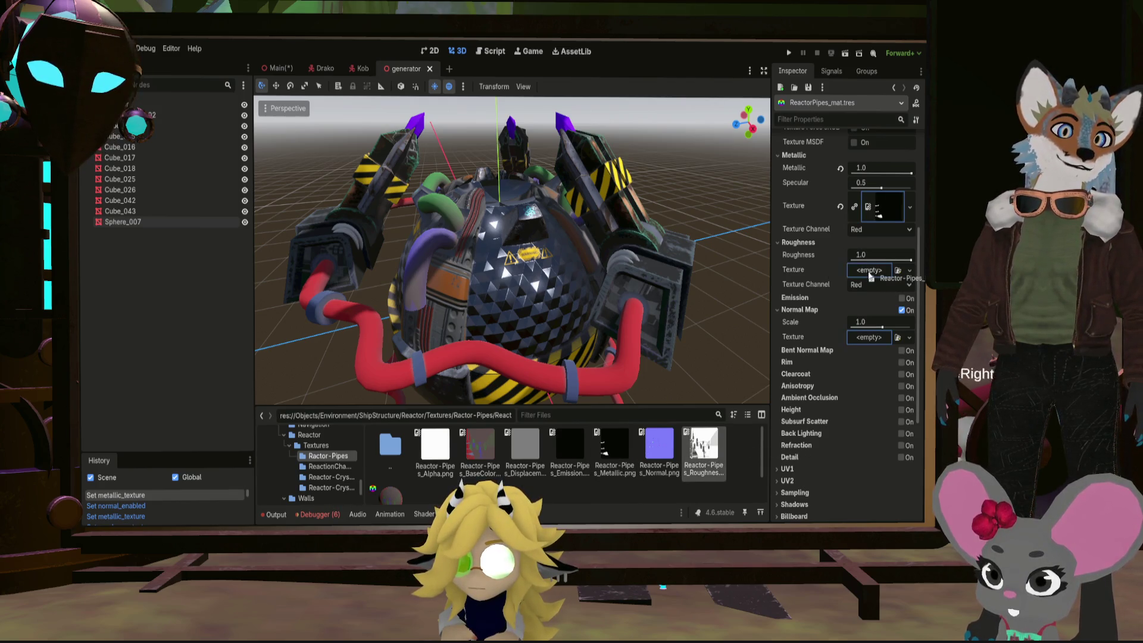
{"action": "left_click_drag", "start_coordinate": [871, 275], "coordinate": [870, 271]}
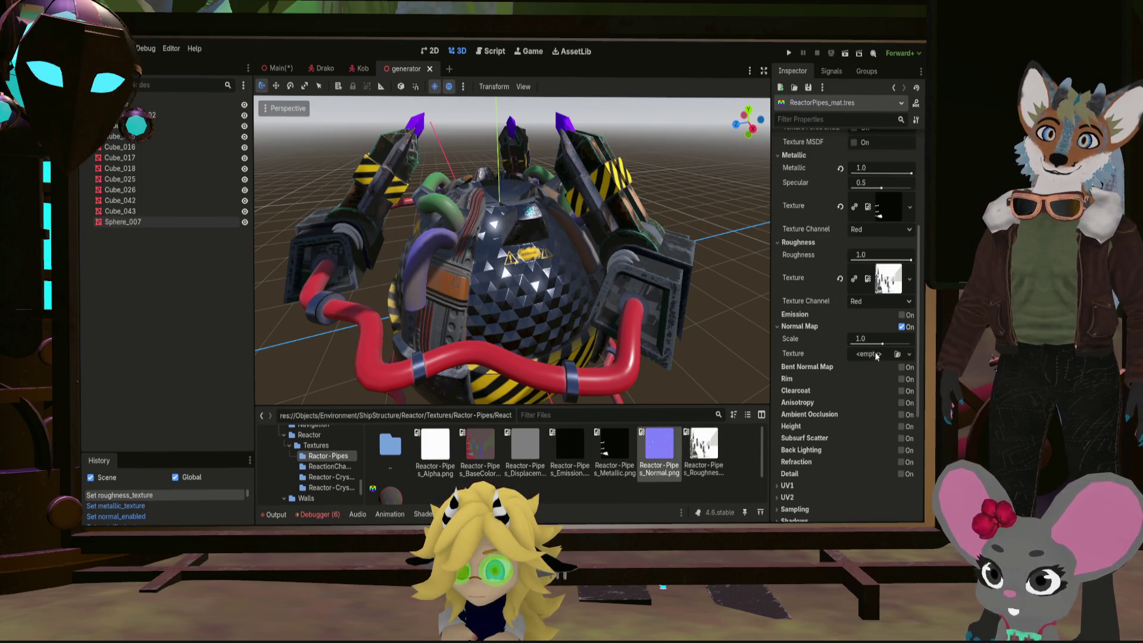
{"action": "left_click_drag", "start_coordinate": [872, 358], "coordinate": [873, 354]}
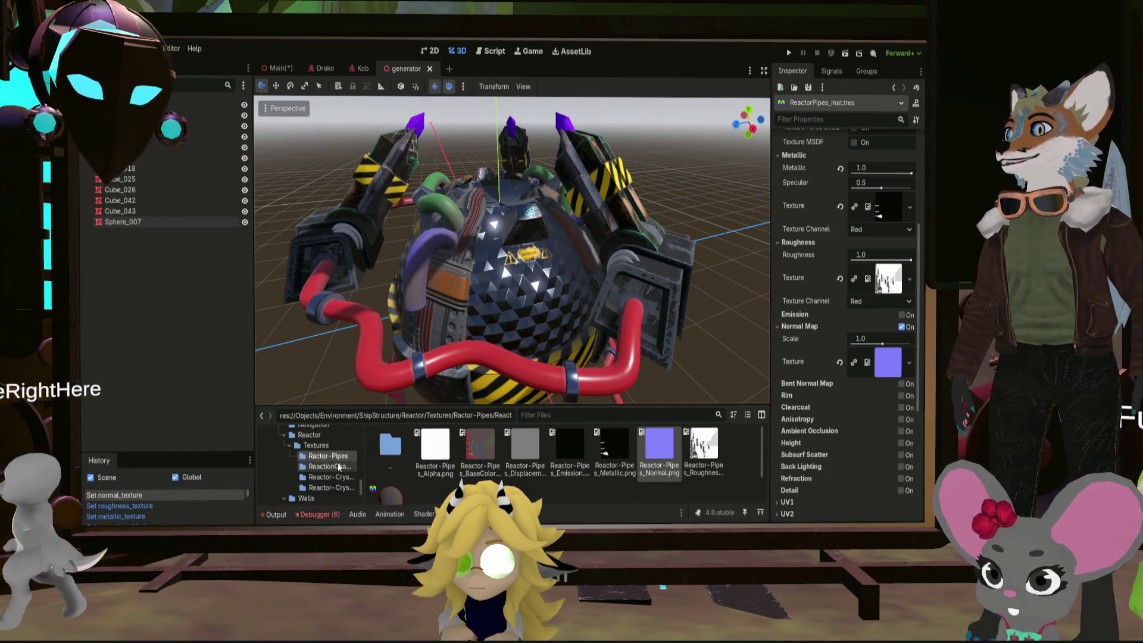
Browse the FileSystem to the Reactor-Crystal texture folder
{"action": "left_click", "coordinate": [328, 466]}
{"action": "left_click", "coordinate": [333, 477]}
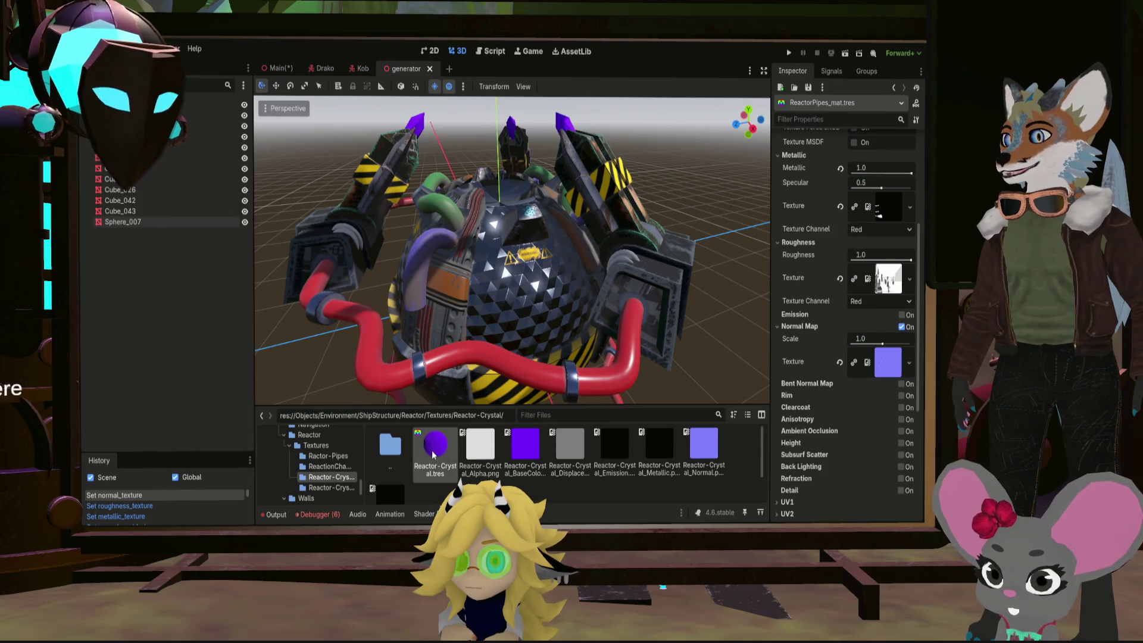
Set Reactor-Crystal to Alpha transparency, enable Emission and Normal Map, and assign its emission texture
{"action": "double_click", "coordinate": [434, 447]}
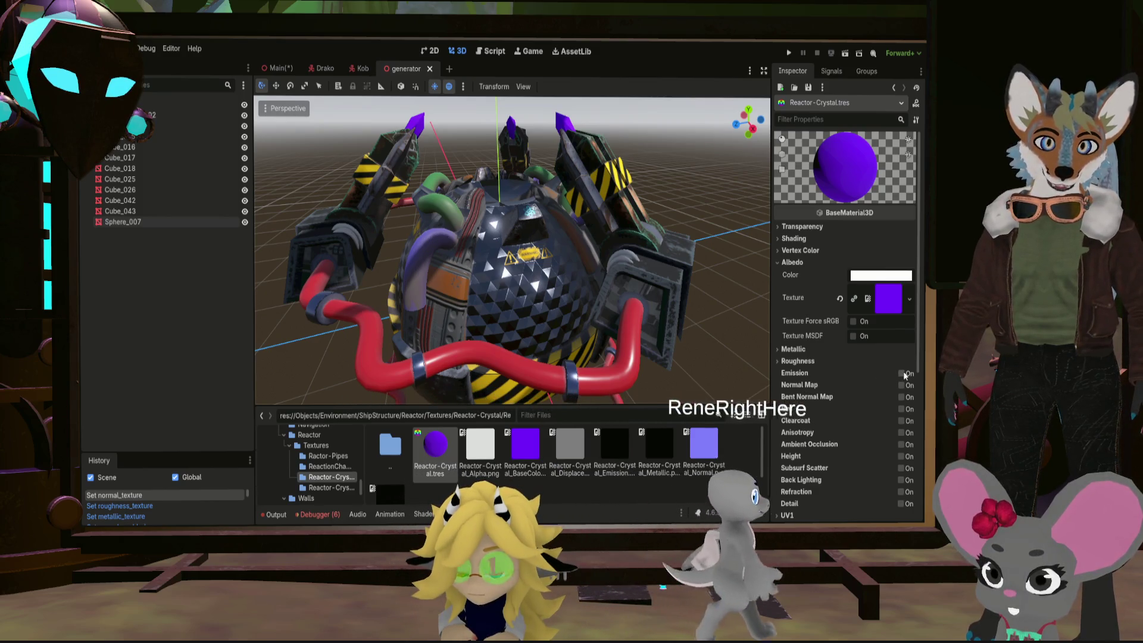
{"action": "left_click", "coordinate": [903, 373]}
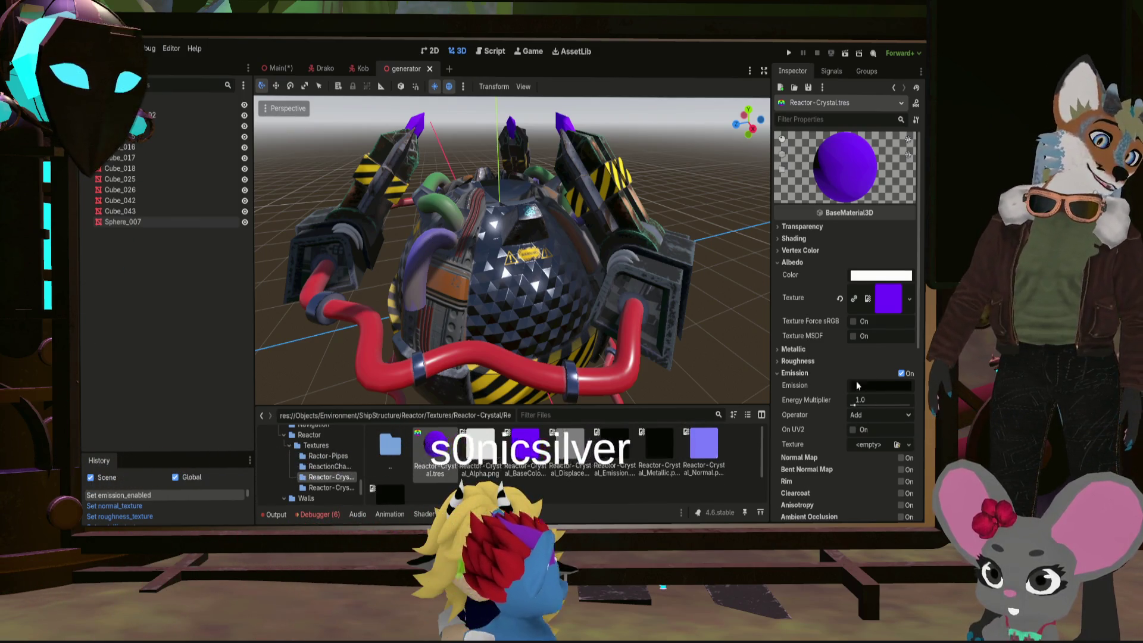
{"action": "scroll", "scroll_direction": "down", "scroll_amount": 3}
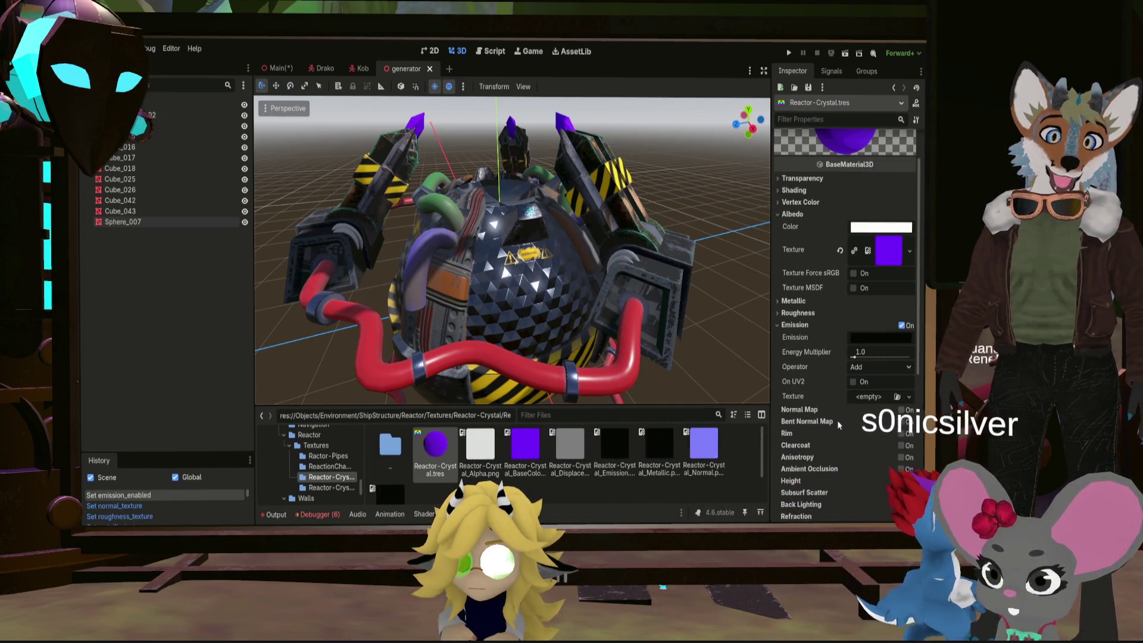
{"action": "left_click", "coordinate": [807, 178]}
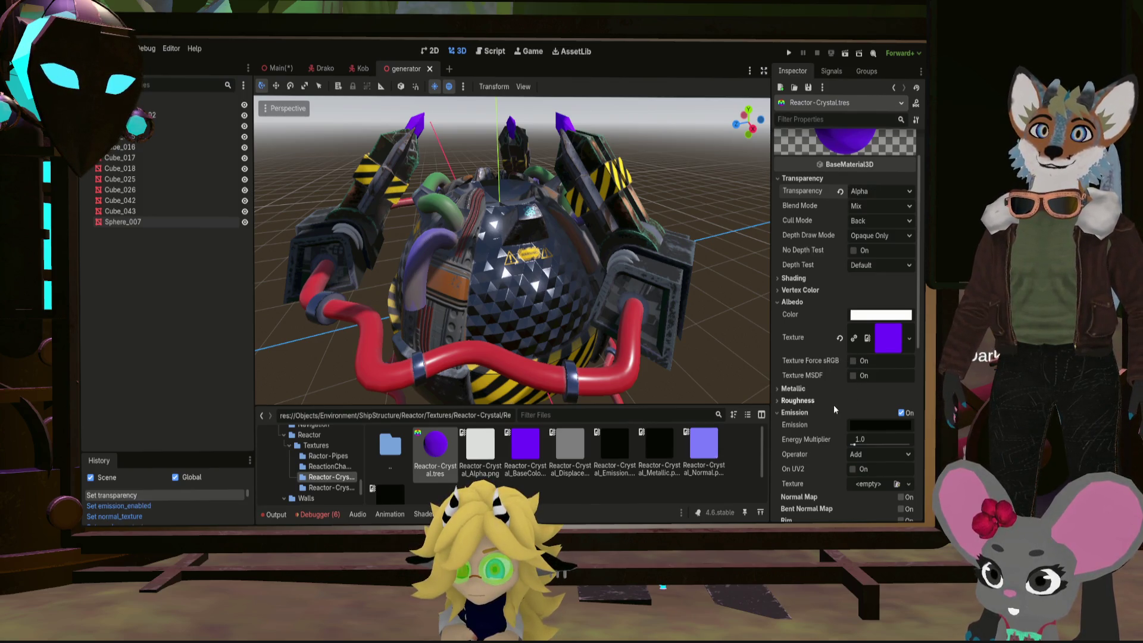
{"action": "scroll", "scroll_direction": "down", "scroll_amount": 3}
{"action": "scroll", "scroll_direction": "up", "scroll_amount": 3}
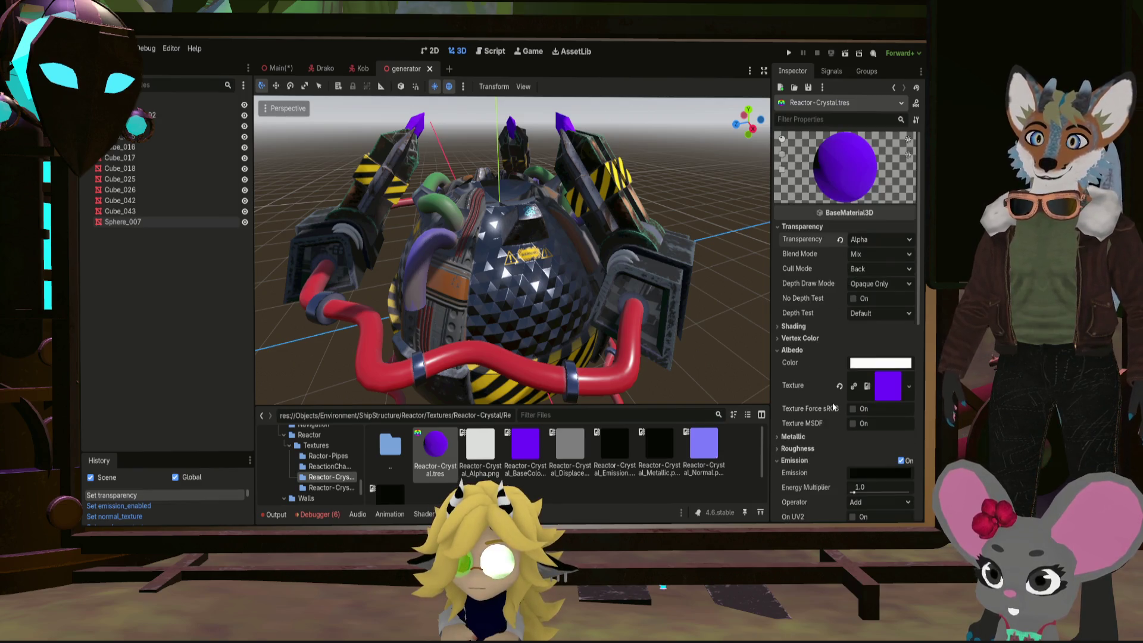
{"action": "scroll", "scroll_direction": "down", "scroll_amount": 3}
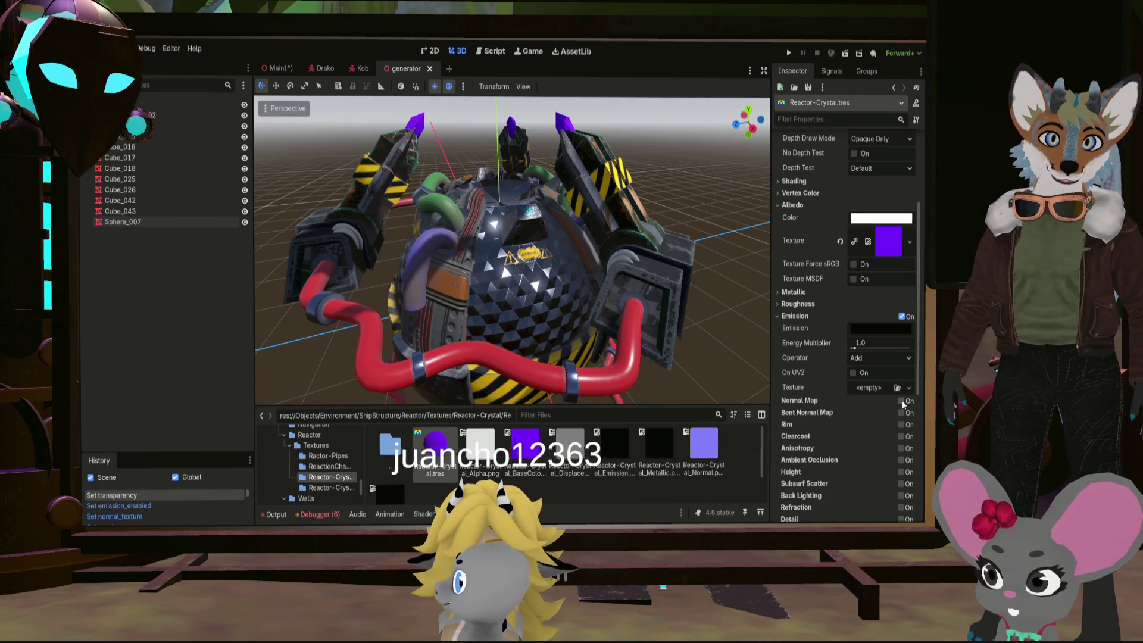
{"action": "left_click", "coordinate": [901, 401]}
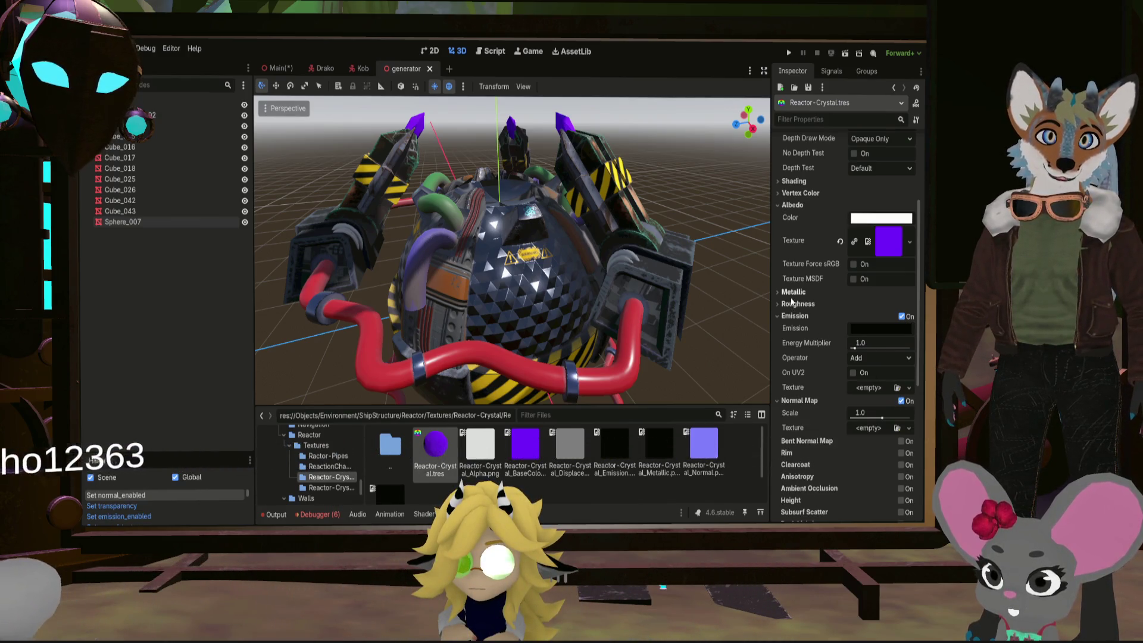
{"action": "left_click", "coordinate": [793, 292]}
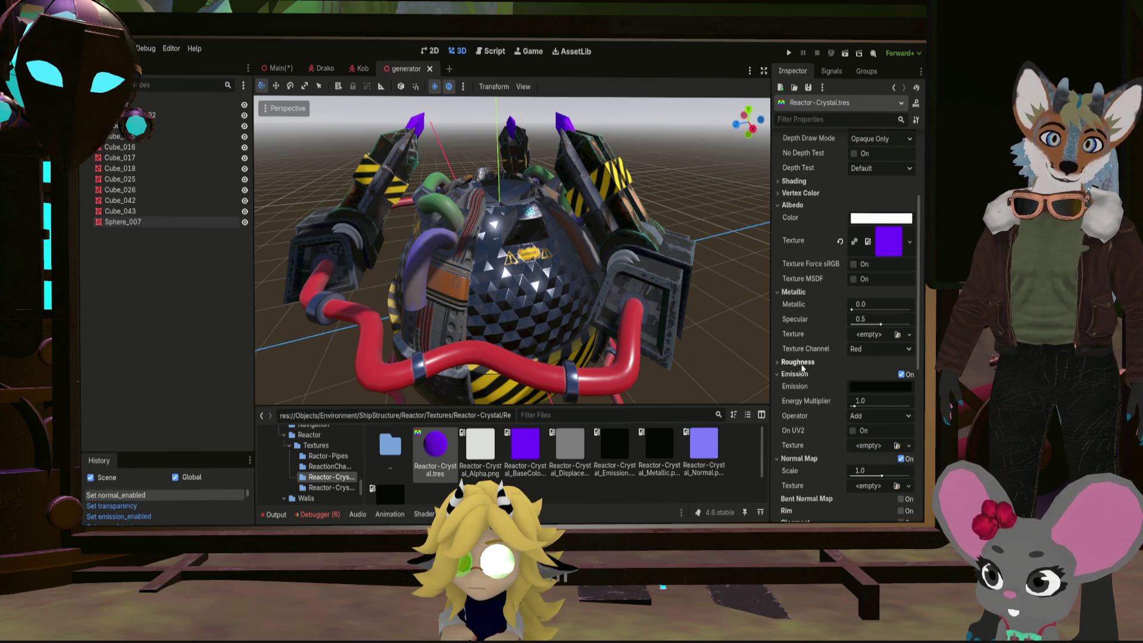
{"action": "left_click", "coordinate": [799, 363]}
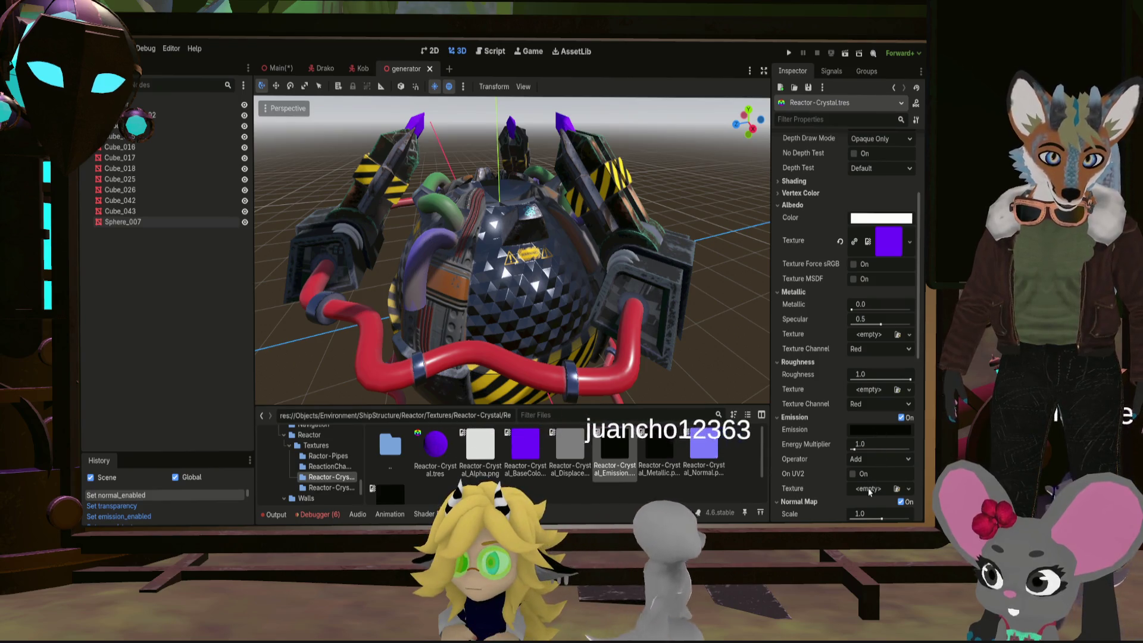
{"action": "left_click_drag", "start_coordinate": [871, 432], "coordinate": [879, 489]}
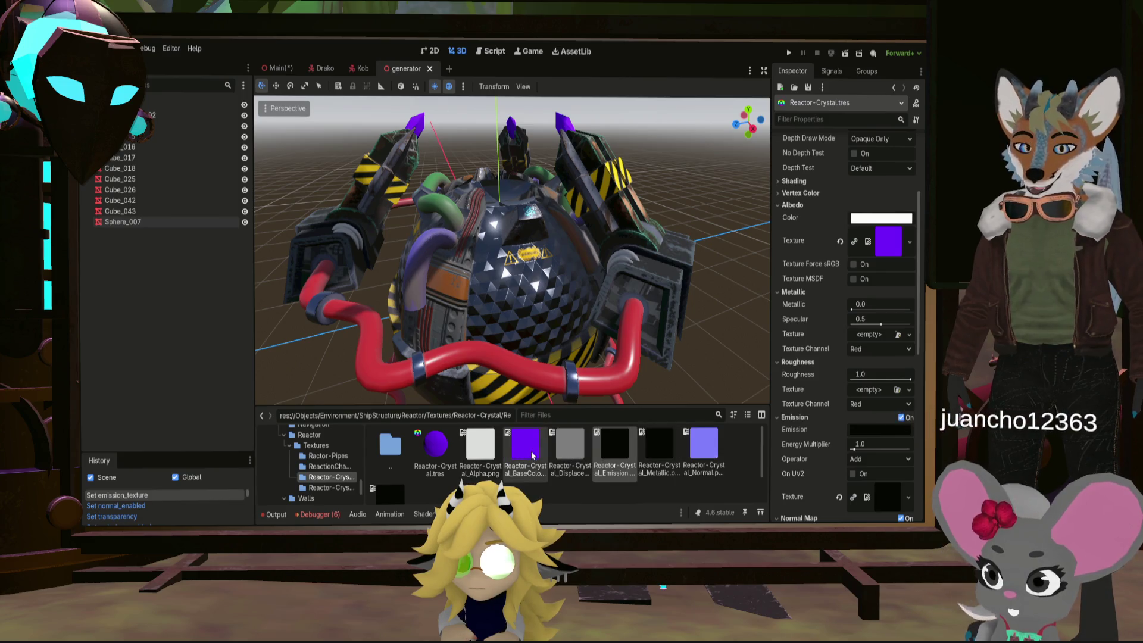
{"action": "scroll", "scroll_direction": "down", "scroll_amount": 3}
{"action": "scroll", "scroll_direction": "down", "scroll_amount": 3}
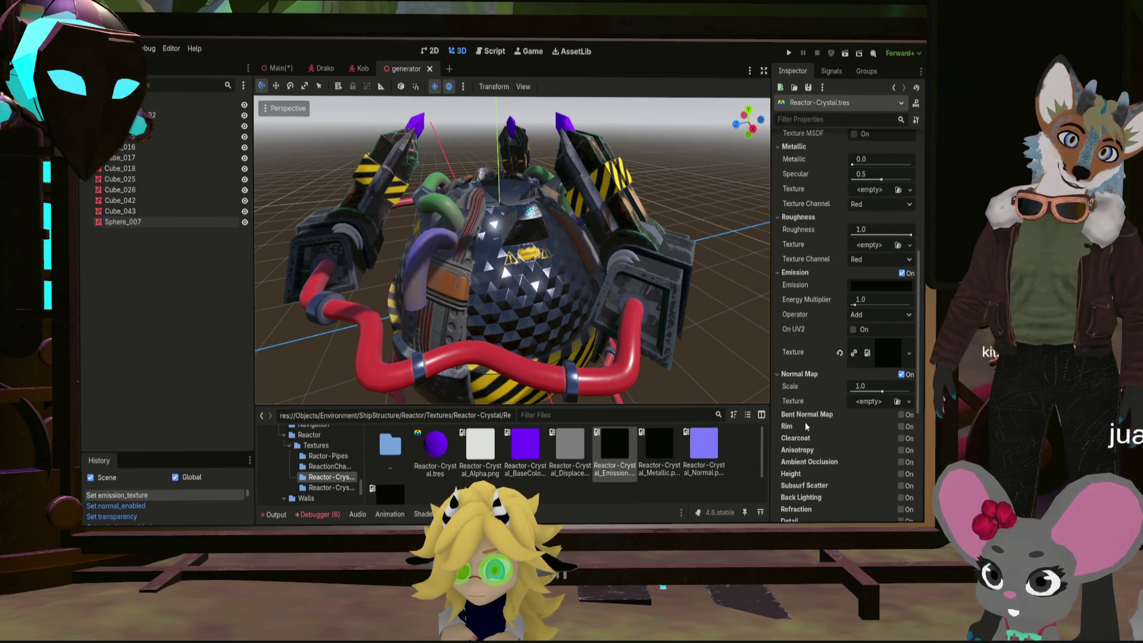
{"action": "scroll", "scroll_direction": "up", "scroll_amount": 3}
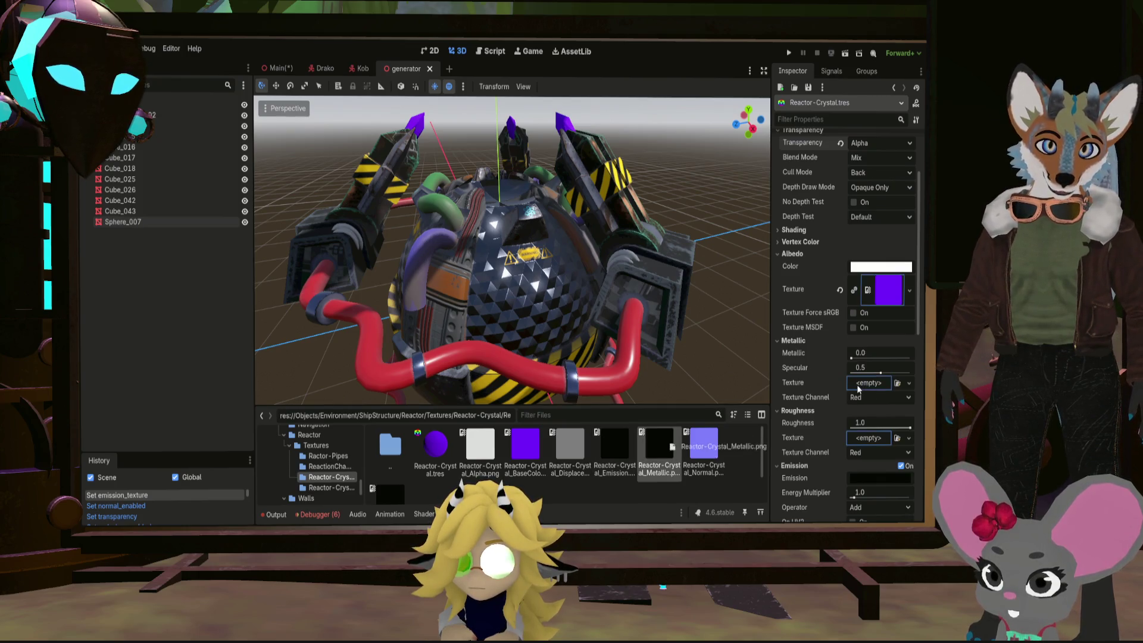
Assign Reactor-Crystal_Metallic.png to Metallic and Reactor-Crystal_Normal.png to the Normal Map texture
{"action": "left_click_drag", "start_coordinate": [658, 446], "coordinate": [870, 383]}
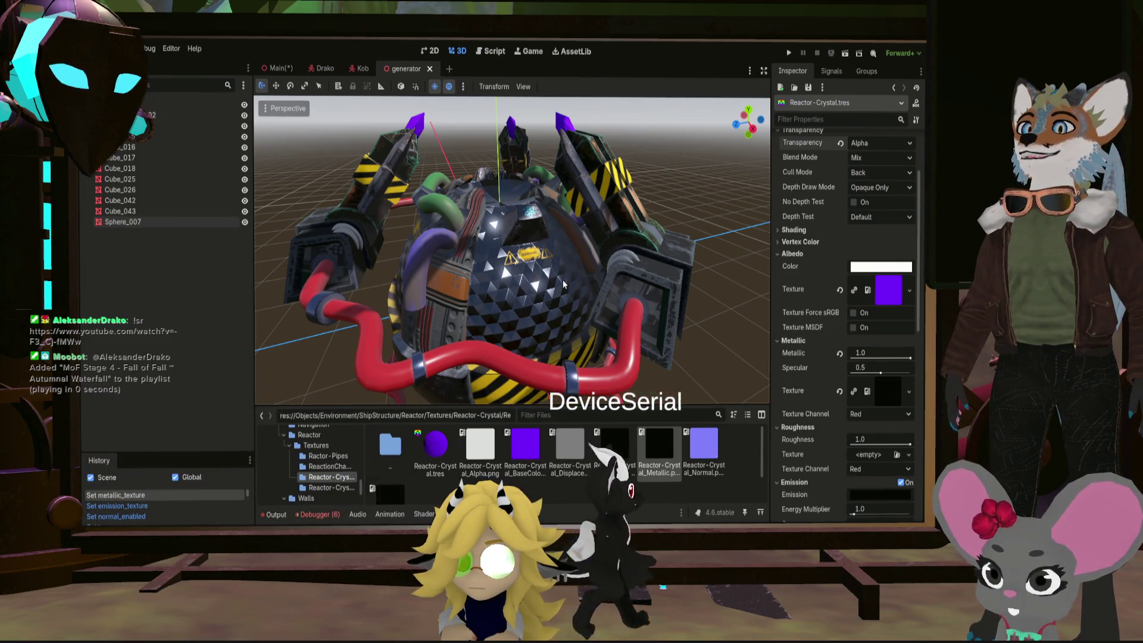
{"action": "left_click_drag", "start_coordinate": [565, 284], "coordinate": [529, 373]}
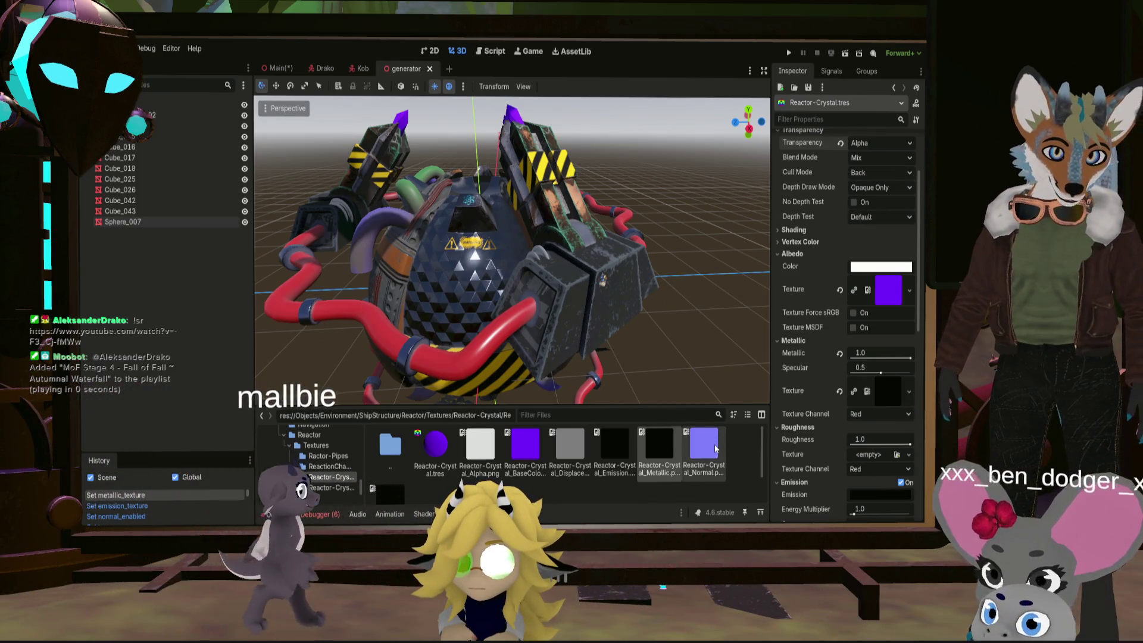
{"action": "scroll", "scroll_direction": "down", "scroll_amount": 3}
{"action": "scroll", "scroll_direction": "up", "scroll_amount": 3}
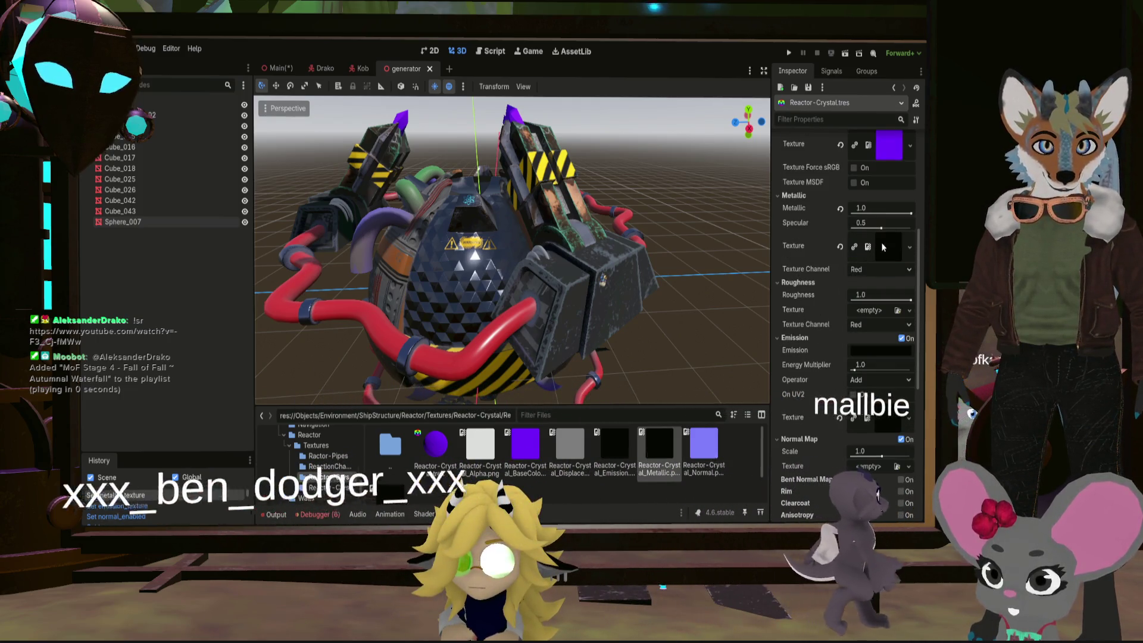
{"action": "key", "text": "Right"}
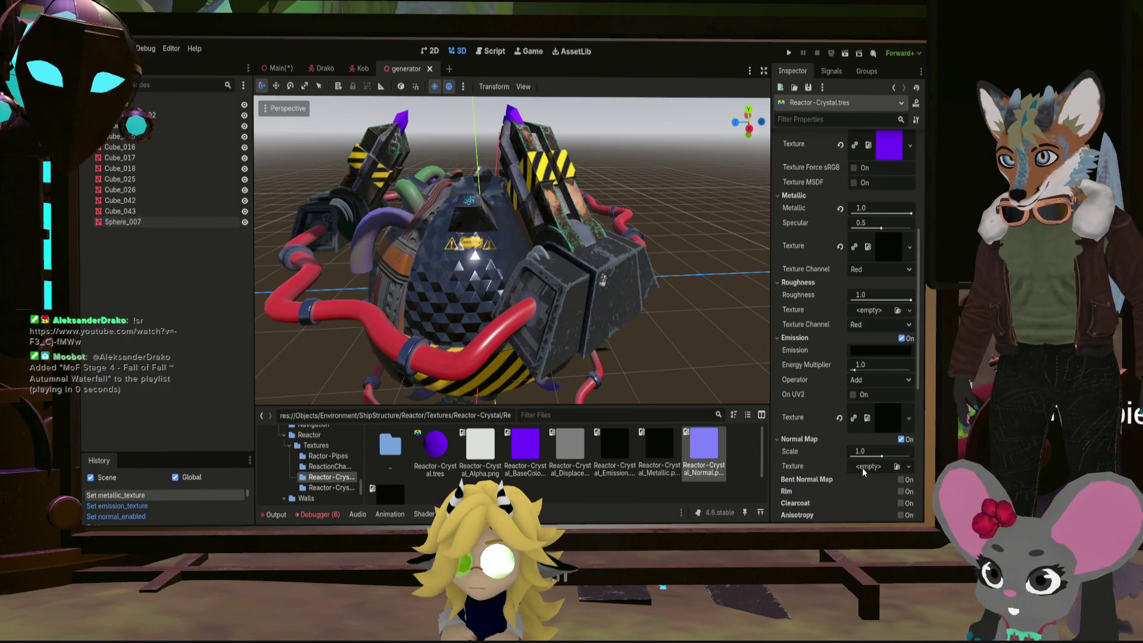
{"action": "left_click_drag", "start_coordinate": [704, 447], "coordinate": [710, 461]}
{"action": "left_click_drag", "start_coordinate": [864, 467], "coordinate": [864, 467]}
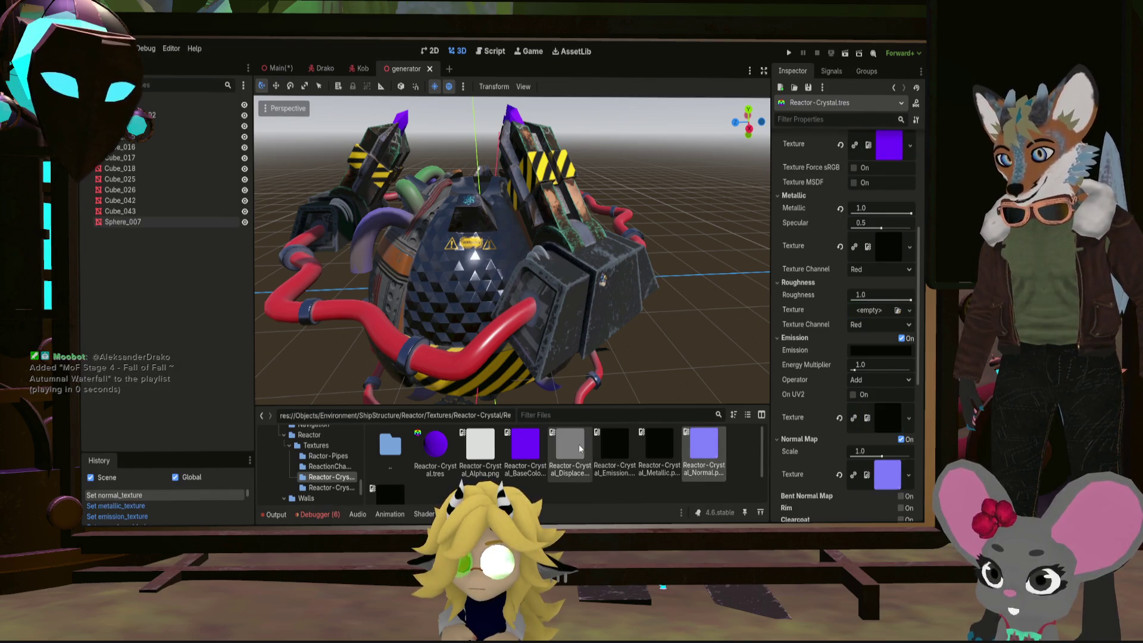
{"action": "scroll", "scroll_direction": "down", "scroll_amount": 3}
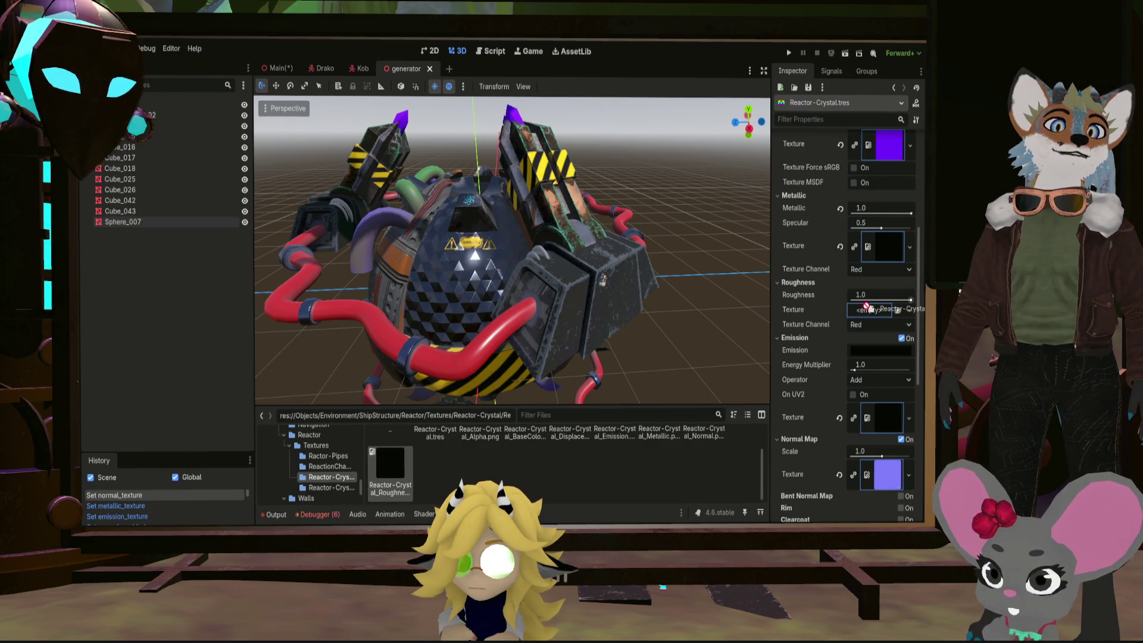
Assign the Roughness PNG to Reactor-Crystal, leaving roughness at 1.0, and inspect the reactor
{"action": "left_click_drag", "start_coordinate": [866, 313], "coordinate": [866, 317]}
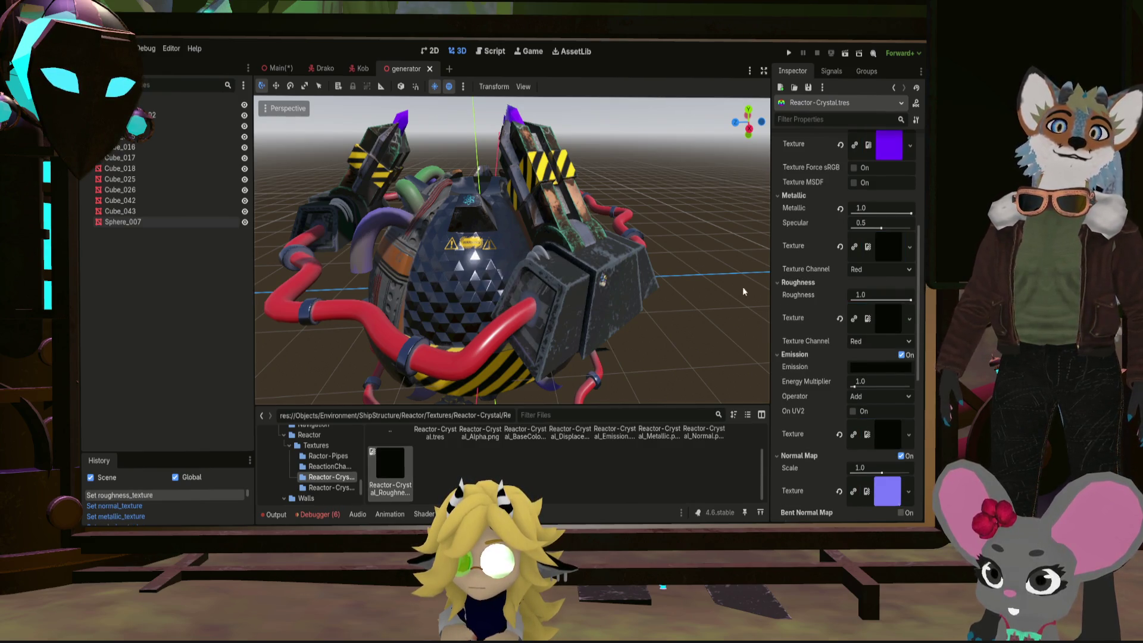
{"action": "scroll", "scroll_direction": "up", "scroll_amount": 3}
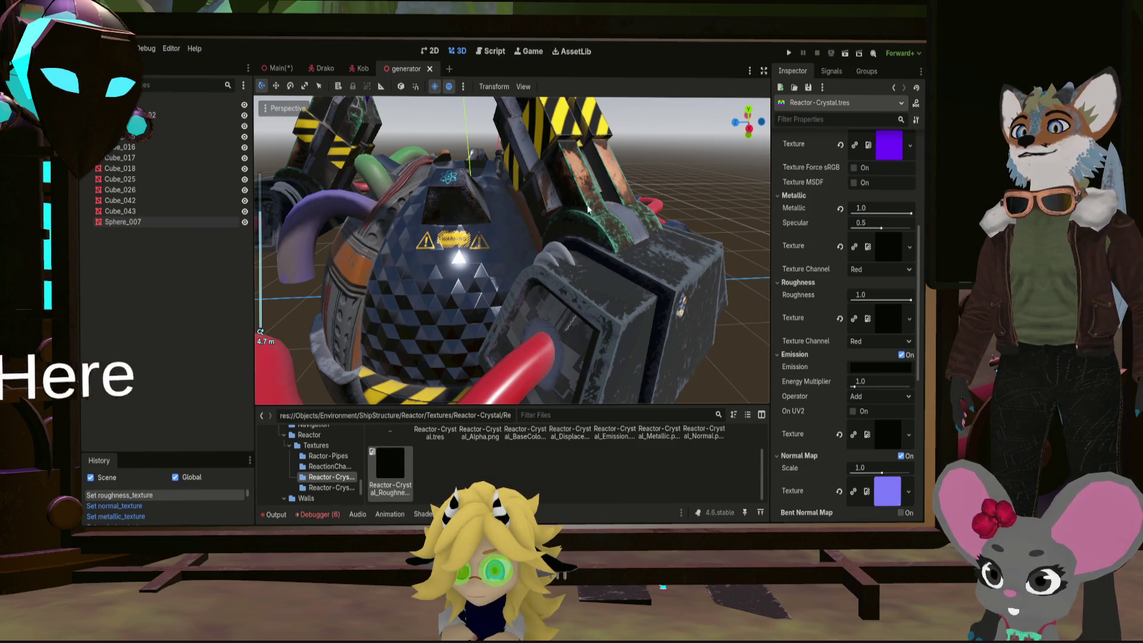
{"action": "left_click_drag", "start_coordinate": [588, 207], "coordinate": [625, 264]}
{"action": "scroll", "scroll_direction": "up", "scroll_amount": 3}
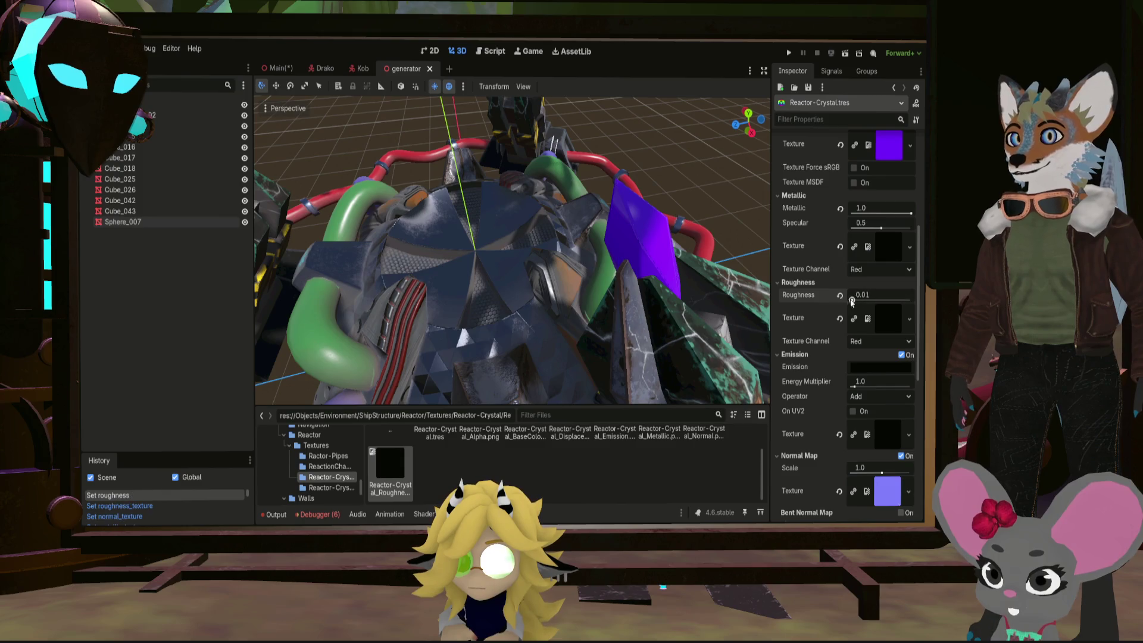
{"action": "scroll", "scroll_direction": "down", "scroll_amount": 3}
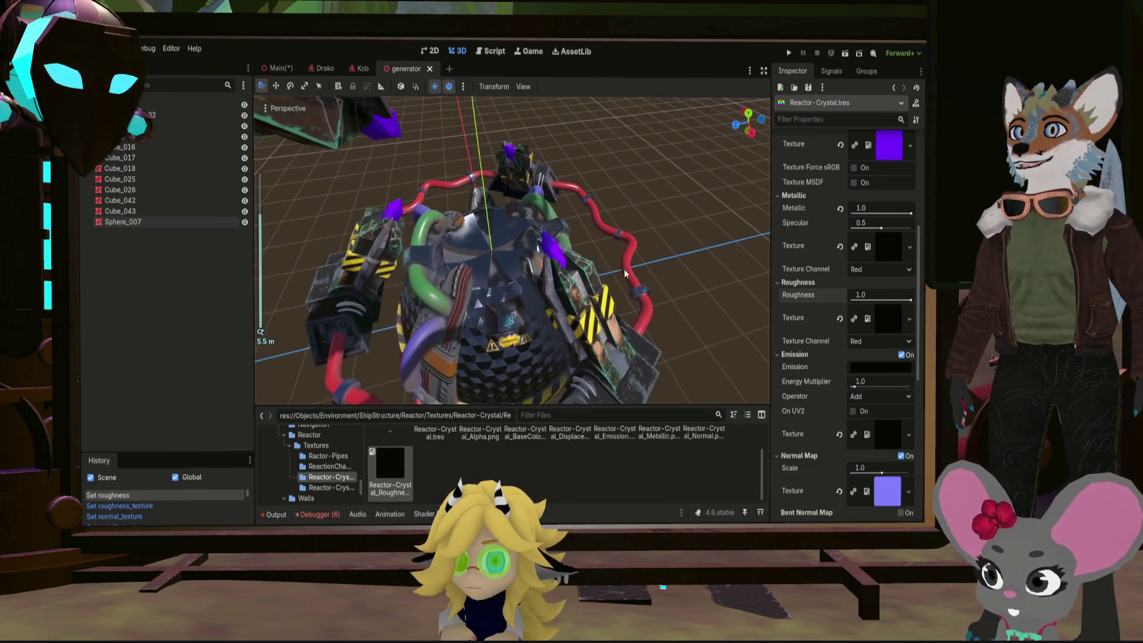
{"action": "left_click_drag", "start_coordinate": [580, 268], "coordinate": [512, 234]}
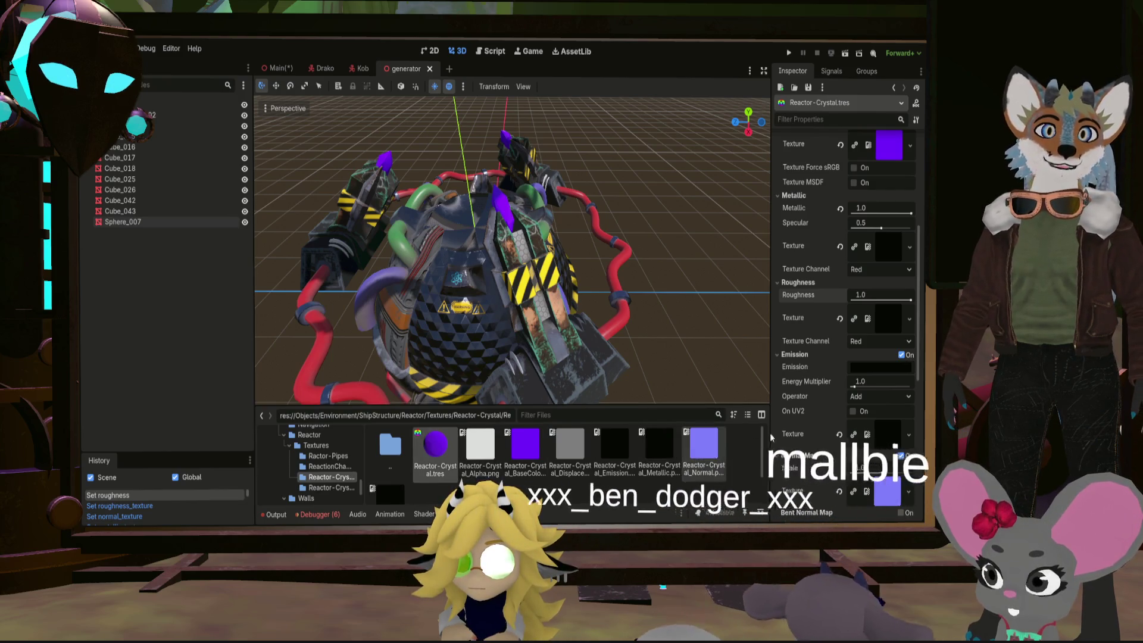
{"action": "scroll", "scroll_direction": "down", "scroll_amount": 3}
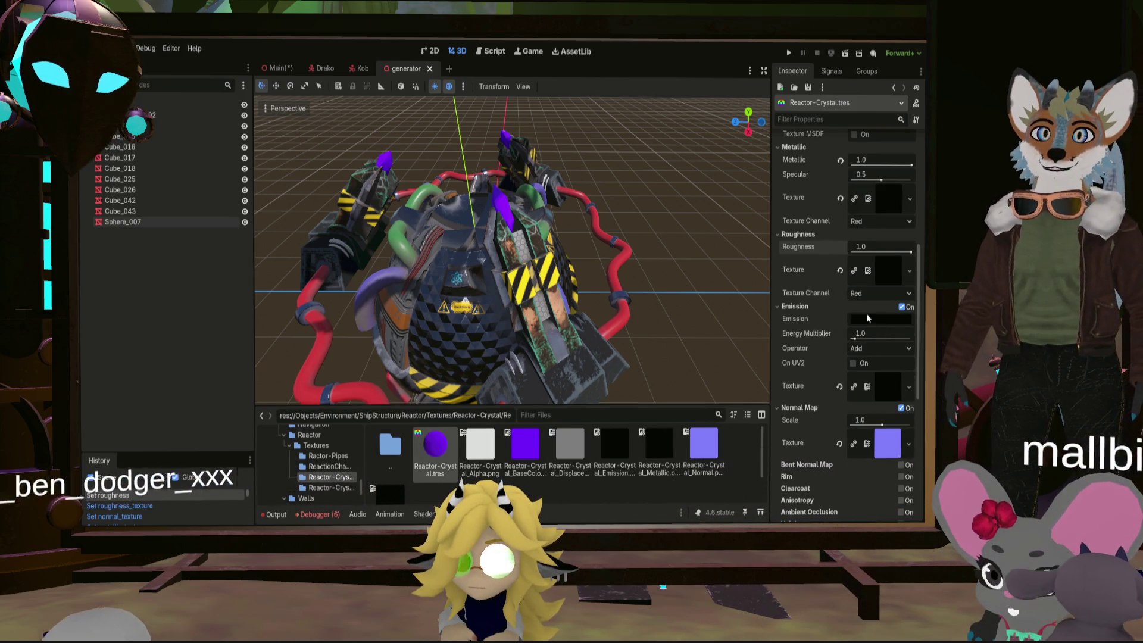
{"action": "scroll", "scroll_direction": "up", "scroll_amount": 3}
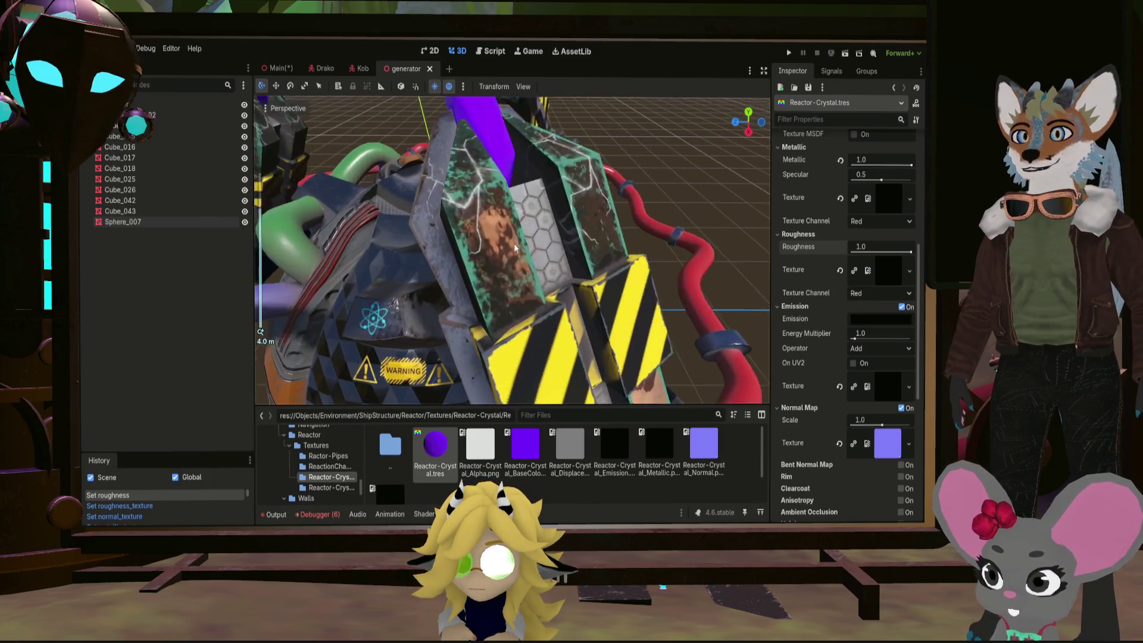
{"action": "left_click_drag", "start_coordinate": [625, 268], "coordinate": [500, 268]}
{"action": "scroll", "scroll_direction": "down", "scroll_amount": 3}
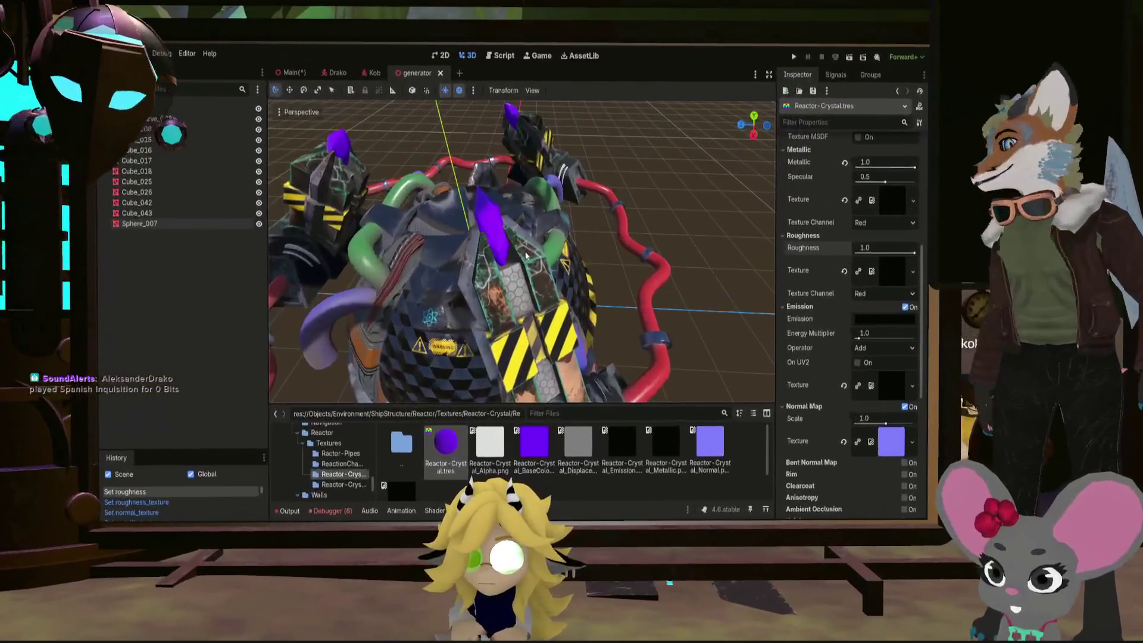
{"action": "scroll", "scroll_direction": "up", "scroll_amount": 3}
{"action": "scroll", "scroll_direction": "down", "scroll_amount": 3}
Replace Reactor-Crystal's emission texture with the ReactionChamber emission map
{"action": "middle_click", "coordinate": [481, 275]}
{"action": "left_click_drag", "start_coordinate": [481, 275], "coordinate": [300, 378]}
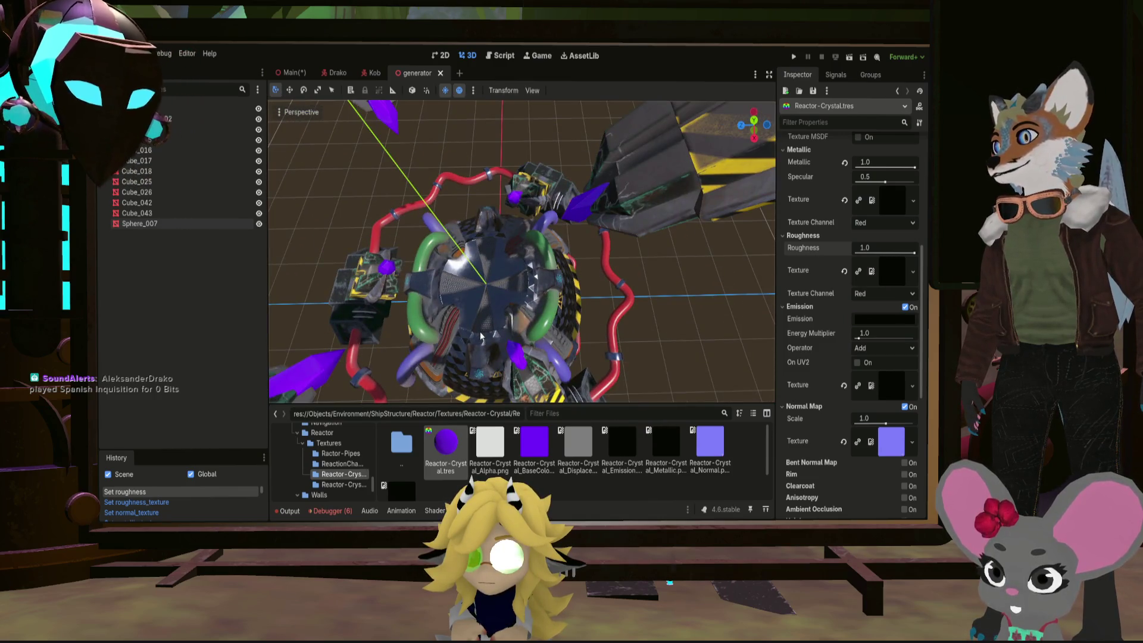
{"action": "left_click", "coordinate": [337, 464]}
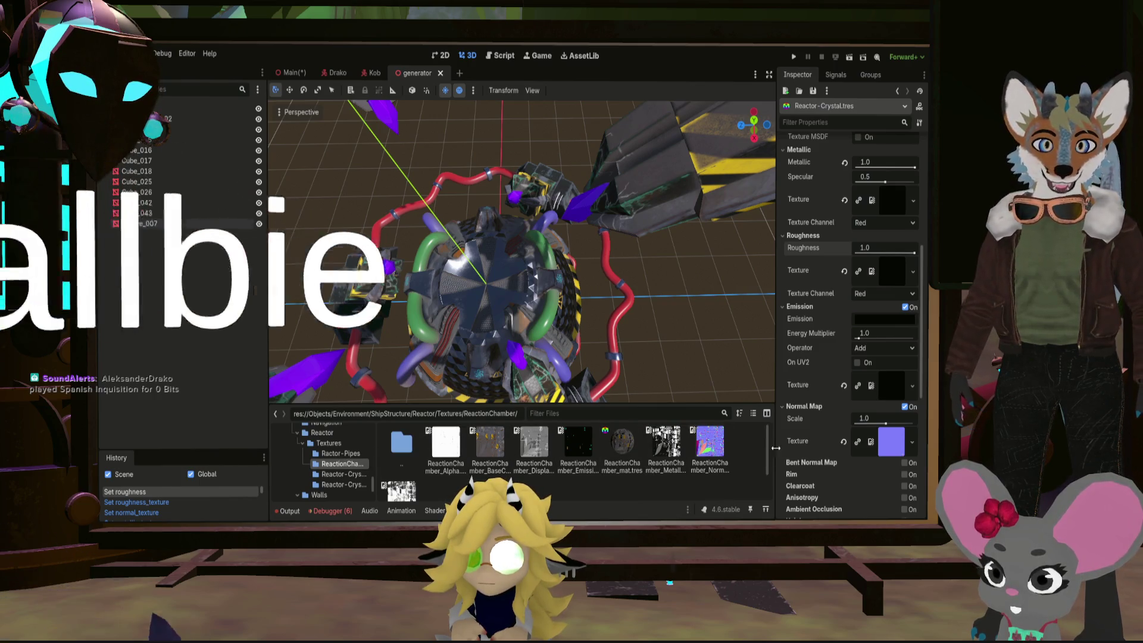
{"action": "scroll", "scroll_direction": "down", "scroll_amount": 3}
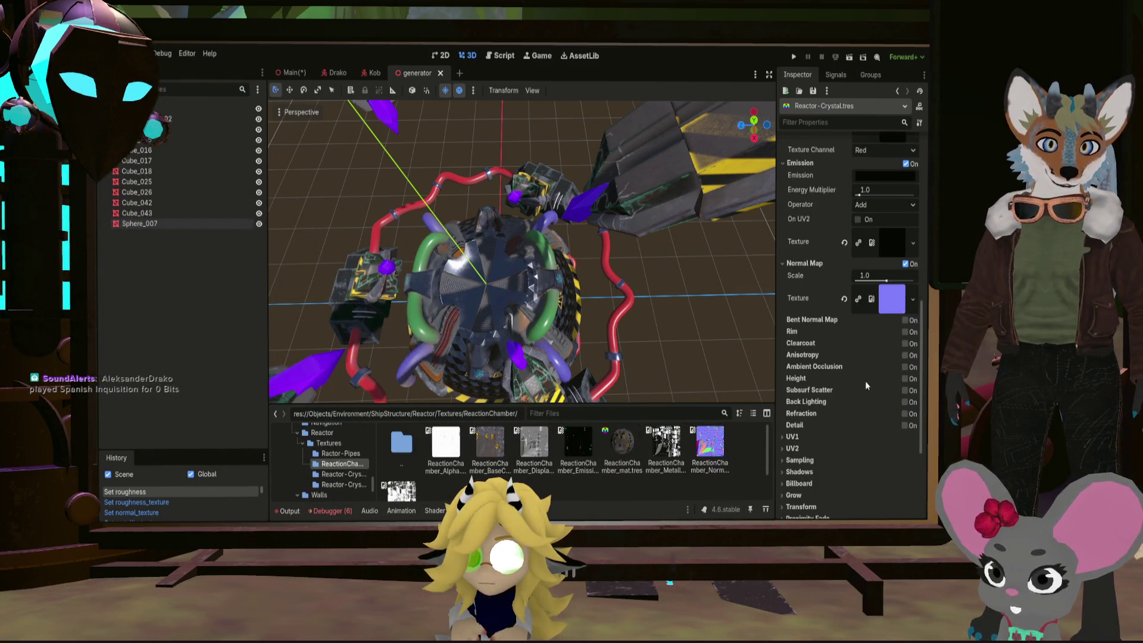
{"action": "scroll", "scroll_direction": "down", "scroll_amount": 3}
{"action": "scroll", "scroll_direction": "up", "scroll_amount": 3}
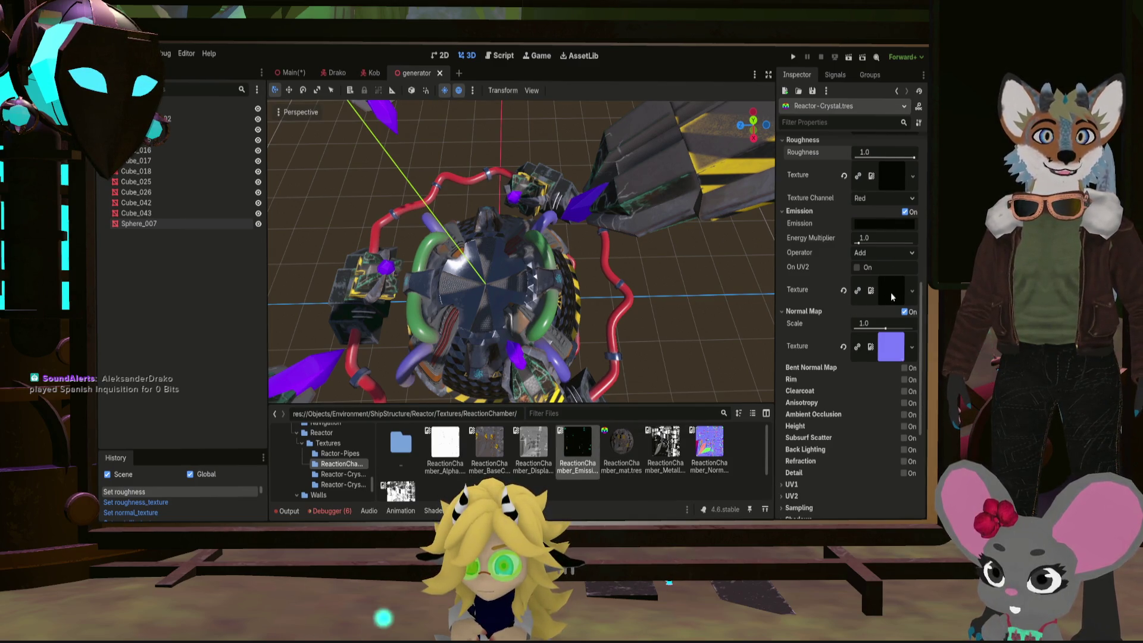
{"action": "left_click_drag", "start_coordinate": [896, 297], "coordinate": [895, 295]}
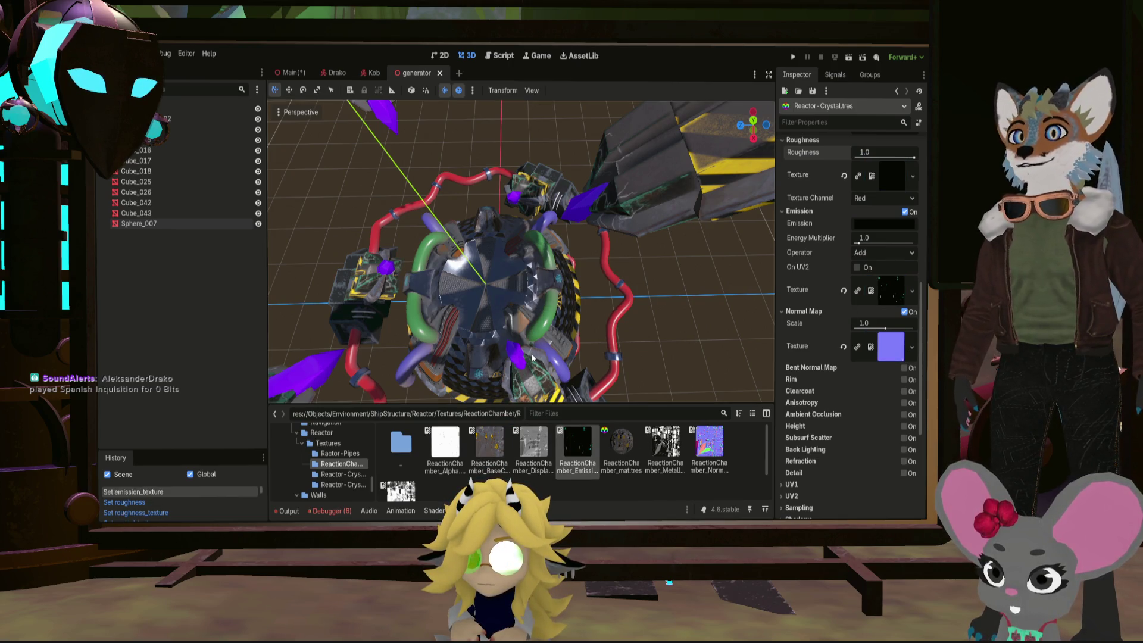
{"action": "scroll", "scroll_direction": "up", "scroll_amount": 3}
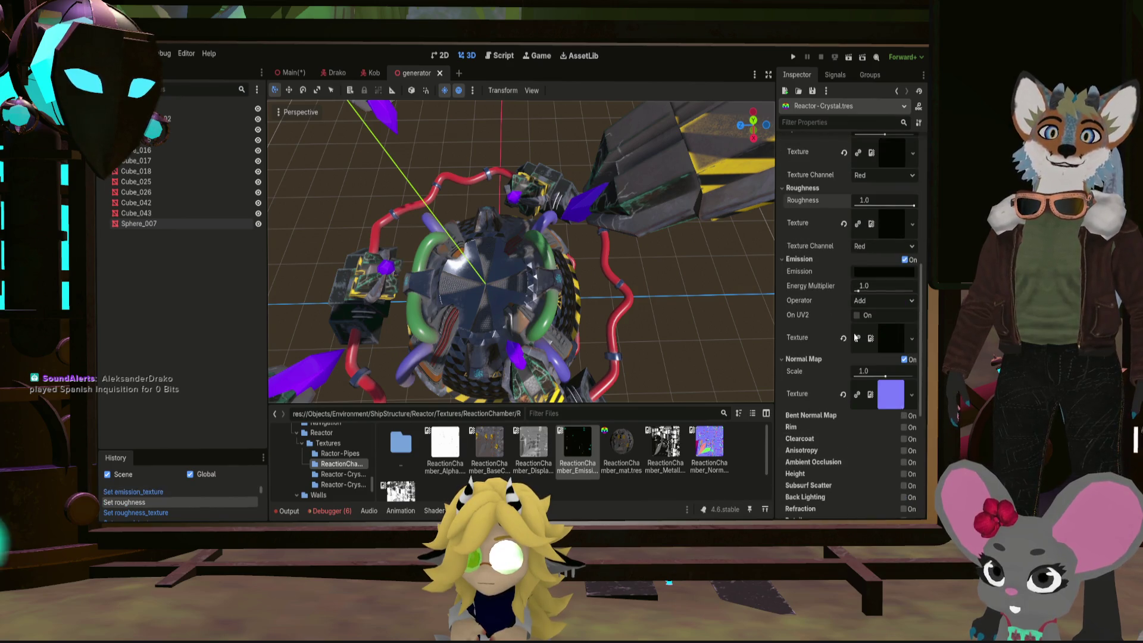
Open ReactionChamber_mat and collapse its Albedo, Metallic, Roughness and Normal Map sections
{"action": "double_click", "coordinate": [620, 443]}
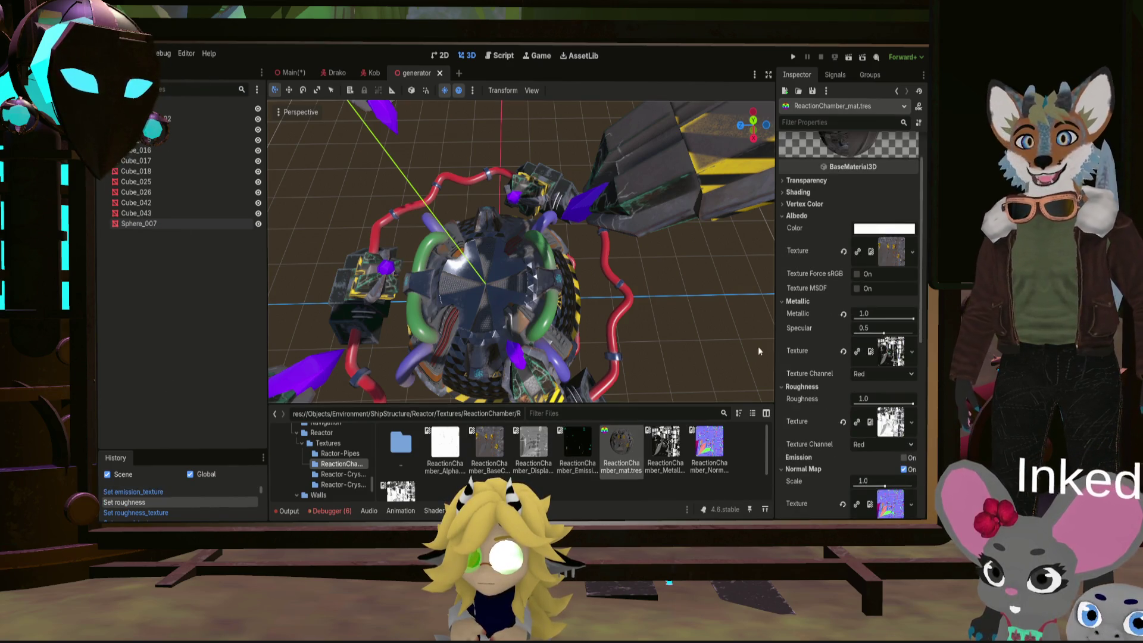
{"action": "scroll", "scroll_direction": "down", "scroll_amount": 3}
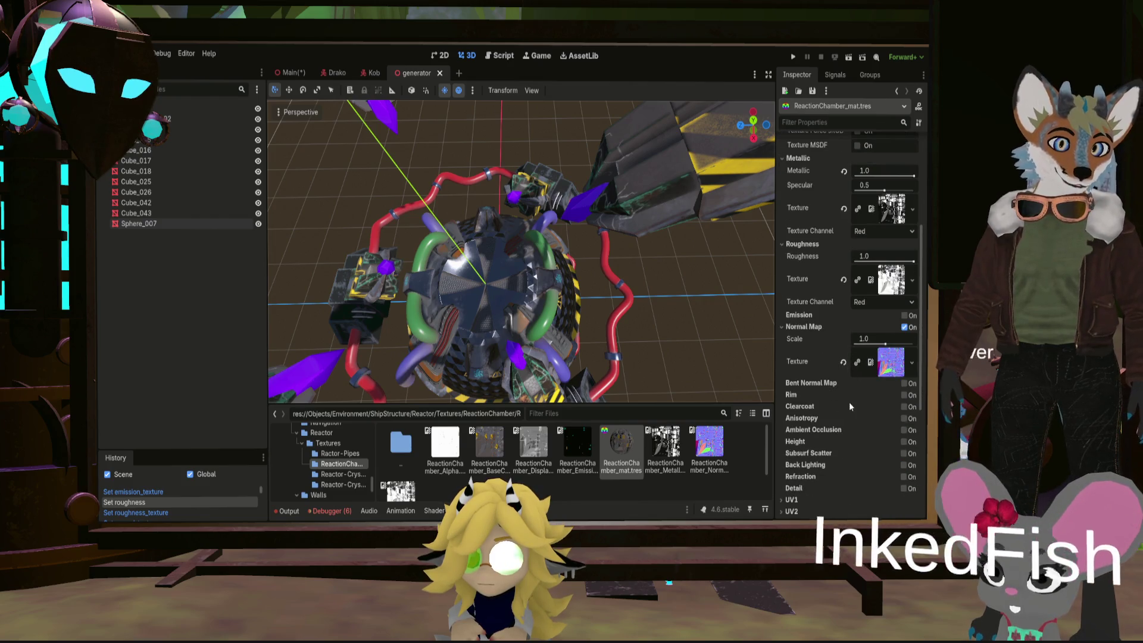
{"action": "scroll", "scroll_direction": "down", "scroll_amount": 3}
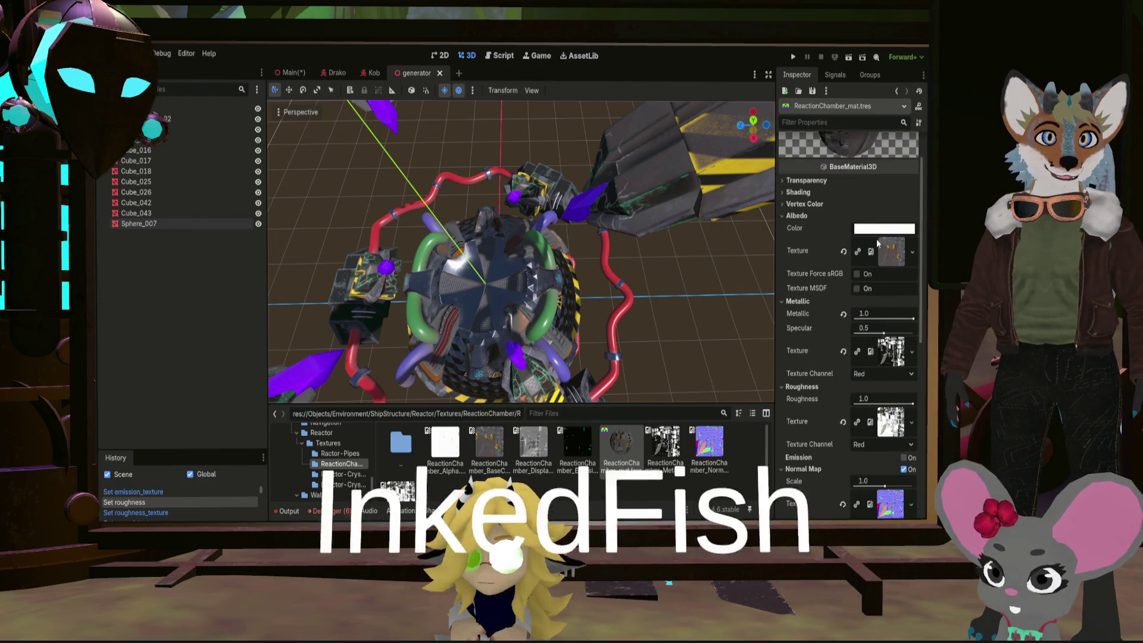
{"action": "scroll", "scroll_direction": "down", "scroll_amount": 3}
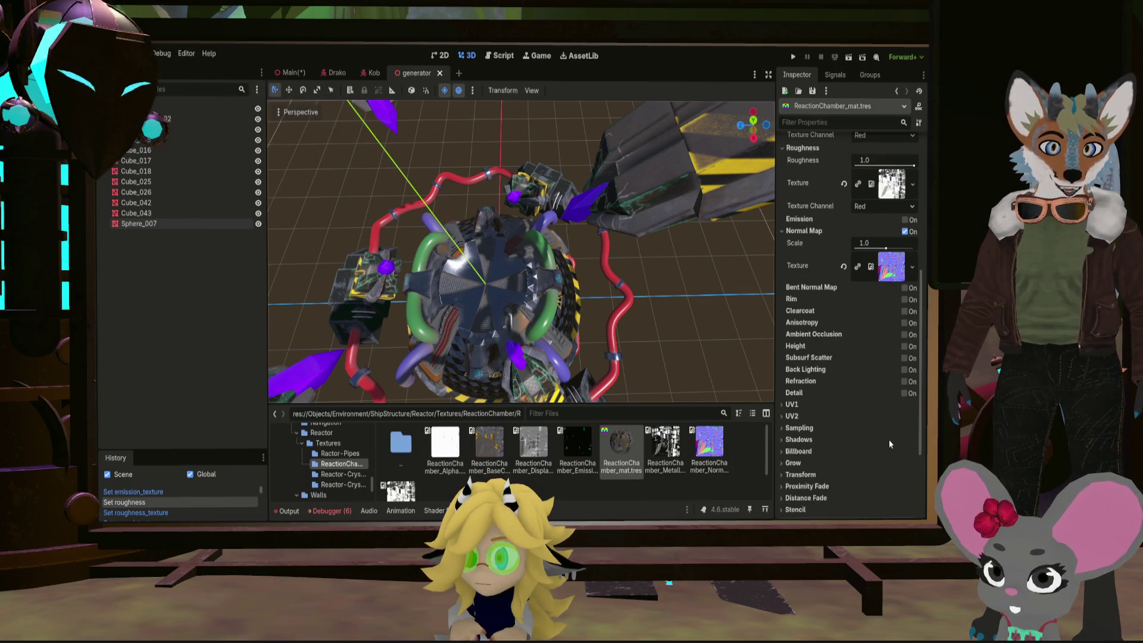
{"action": "scroll", "scroll_direction": "up", "scroll_amount": 3}
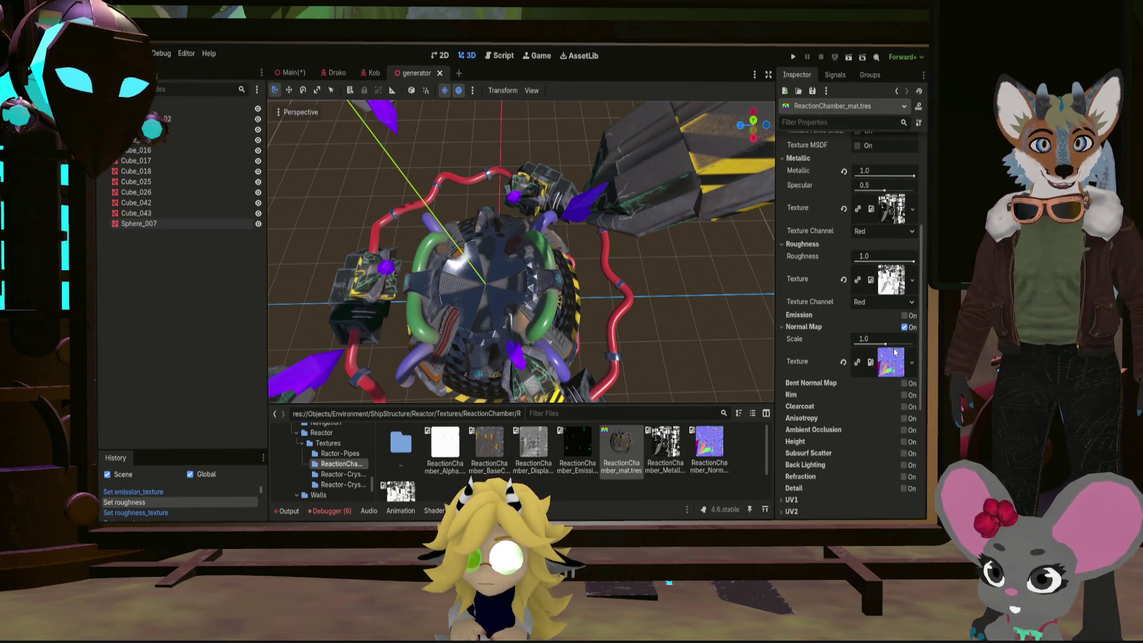
{"action": "left_click", "coordinate": [785, 328]}
{"action": "left_click", "coordinate": [786, 242]}
{"action": "left_click", "coordinate": [783, 257]}
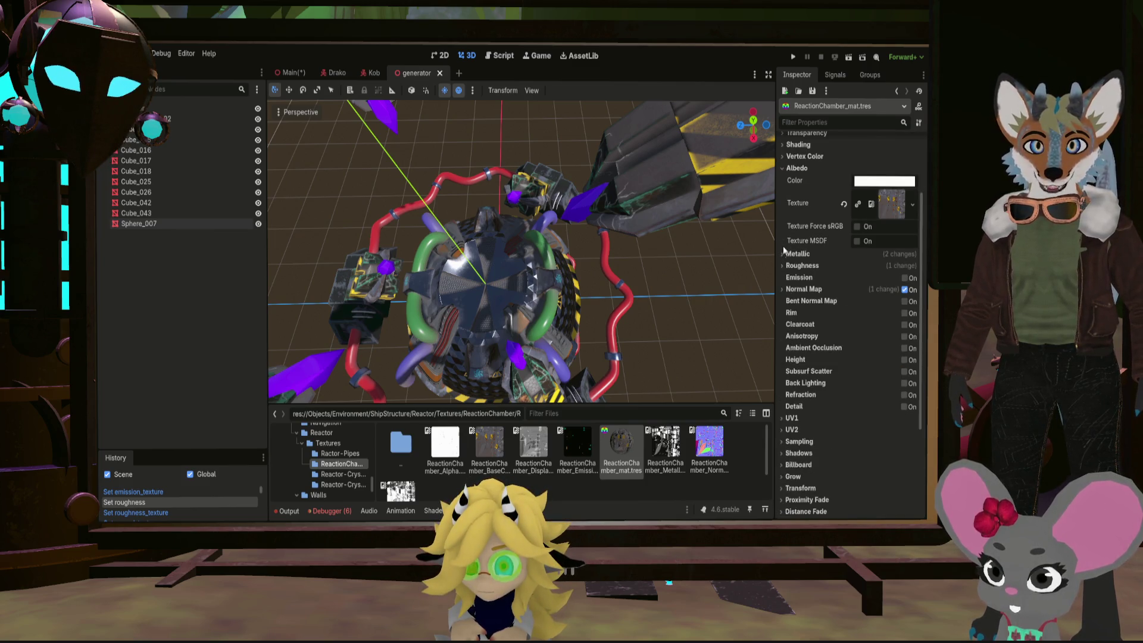
{"action": "scroll", "scroll_direction": "up", "scroll_amount": 3}
{"action": "left_click", "coordinate": [783, 216]}
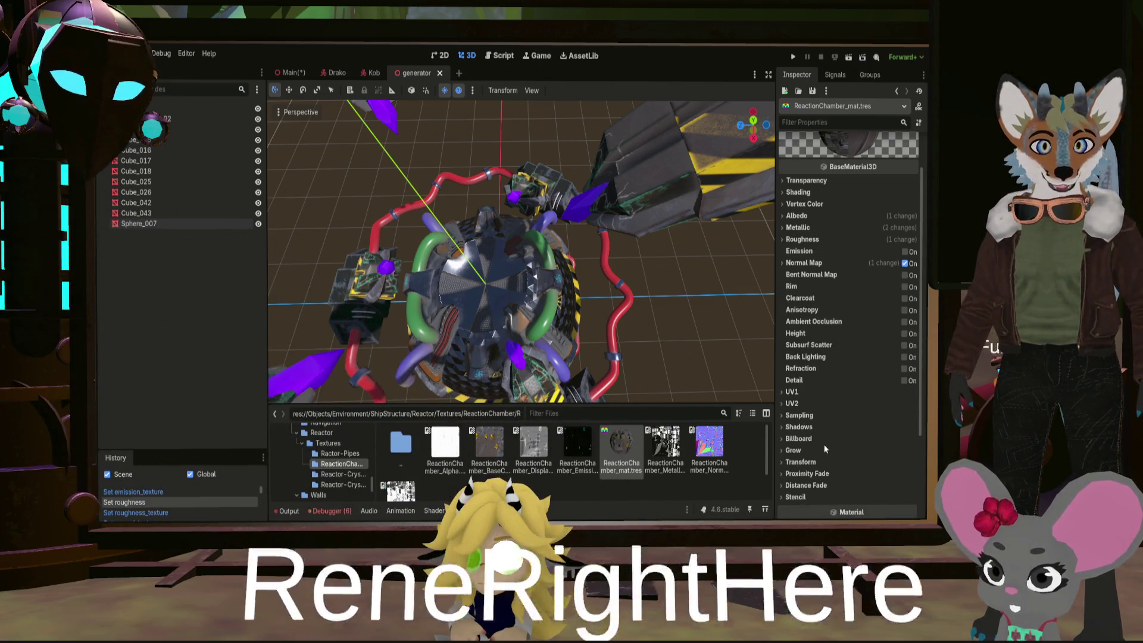
{"action": "scroll", "scroll_direction": "down", "scroll_amount": 3}
{"action": "scroll", "scroll_direction": "up", "scroll_amount": 3}
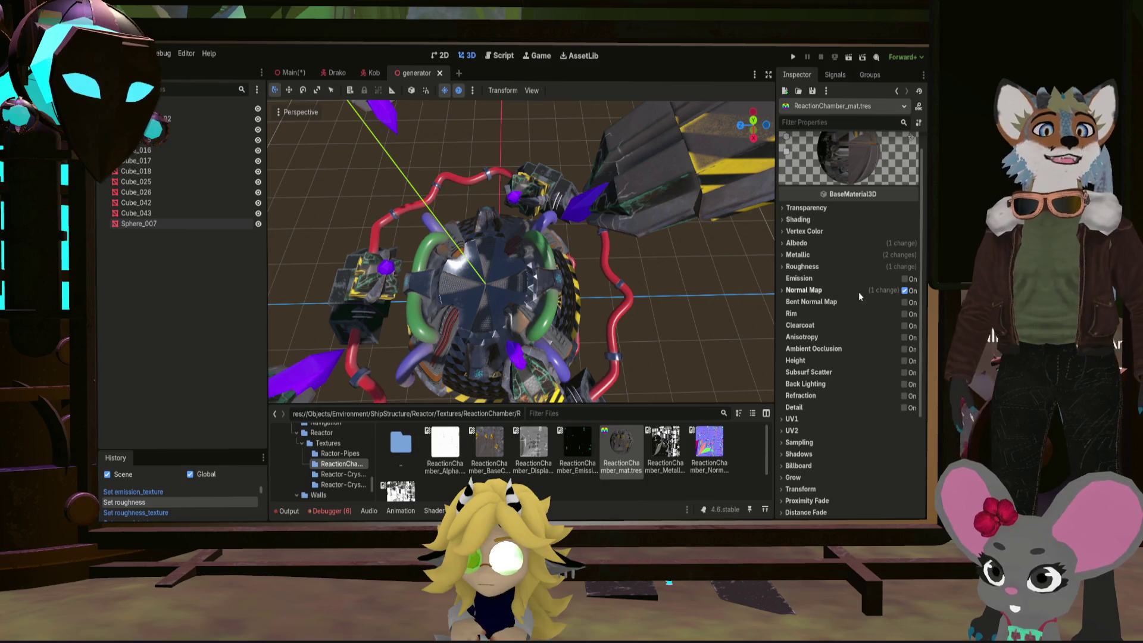
Enable emission on ReactionChamber_mat with its Emission texture assigned
{"action": "left_click", "coordinate": [906, 278]}
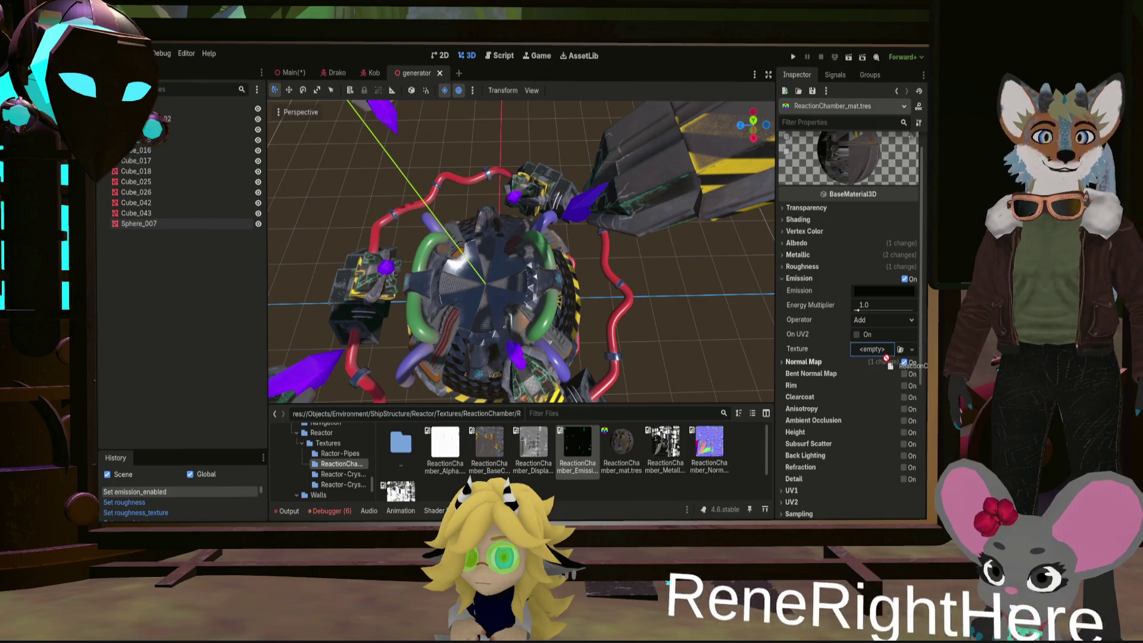
{"action": "left_click_drag", "start_coordinate": [577, 442], "coordinate": [879, 349]}
{"action": "scroll", "scroll_direction": "down", "scroll_amount": 3}
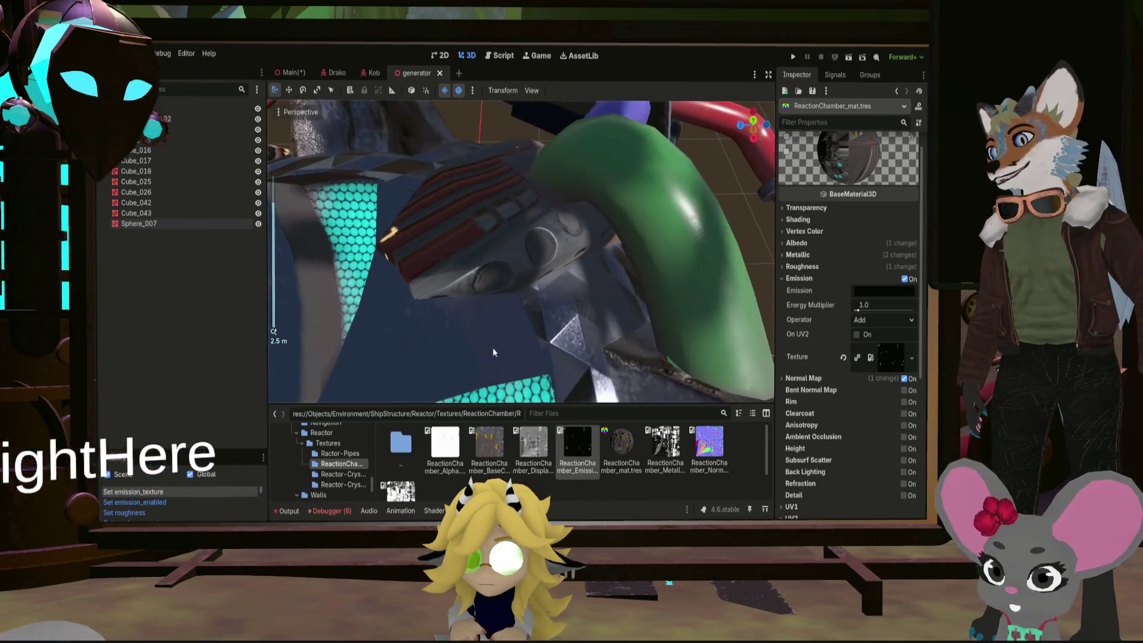
{"action": "scroll", "scroll_direction": "up", "scroll_amount": 3}
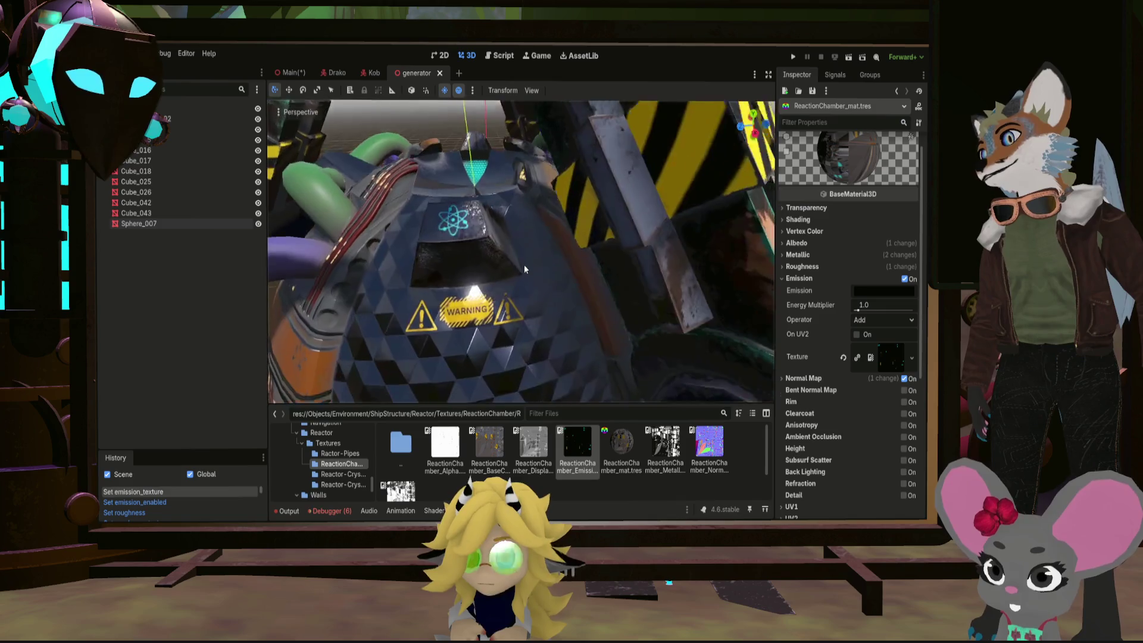
{"action": "scroll", "scroll_direction": "down", "scroll_amount": 3}
{"action": "scroll", "scroll_direction": "down", "scroll_amount": 3}
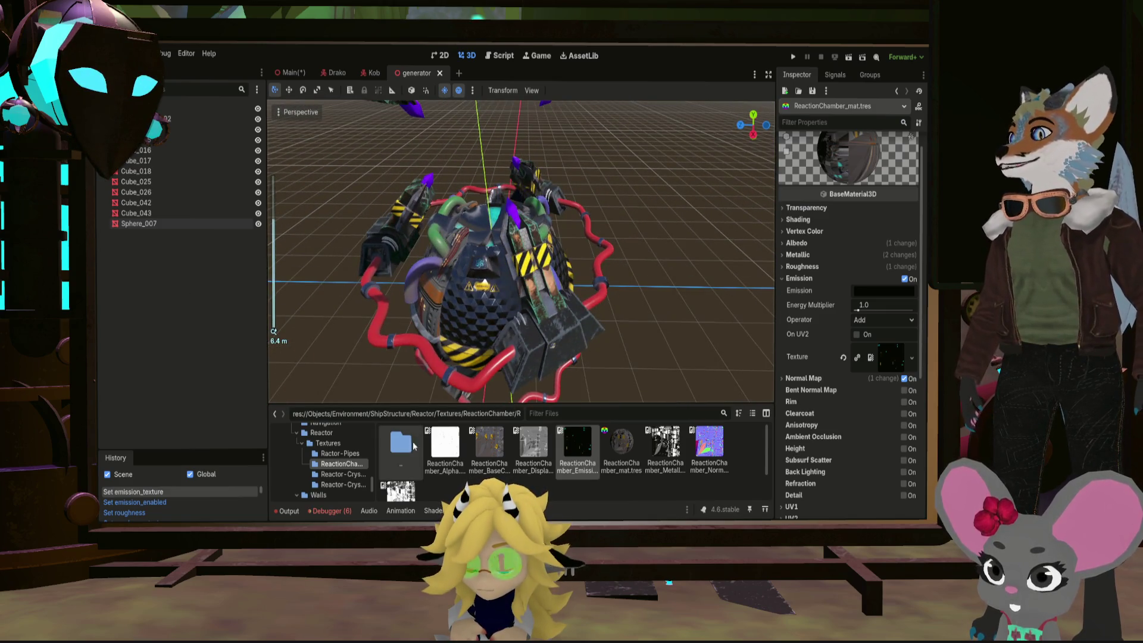
{"action": "left_click", "coordinate": [341, 474]}
Clear Reactor-Crystal's roughness texture and lower roughness to 0.14, then inspect the glossier crystal
{"action": "double_click", "coordinate": [444, 446]}
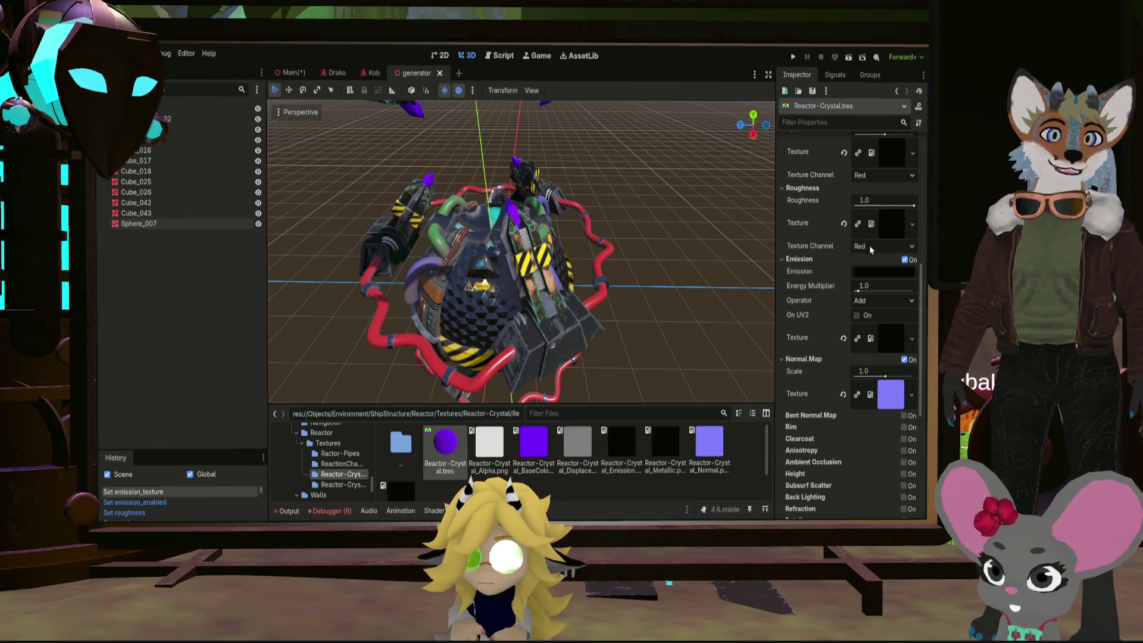
{"action": "left_click", "coordinate": [844, 223]}
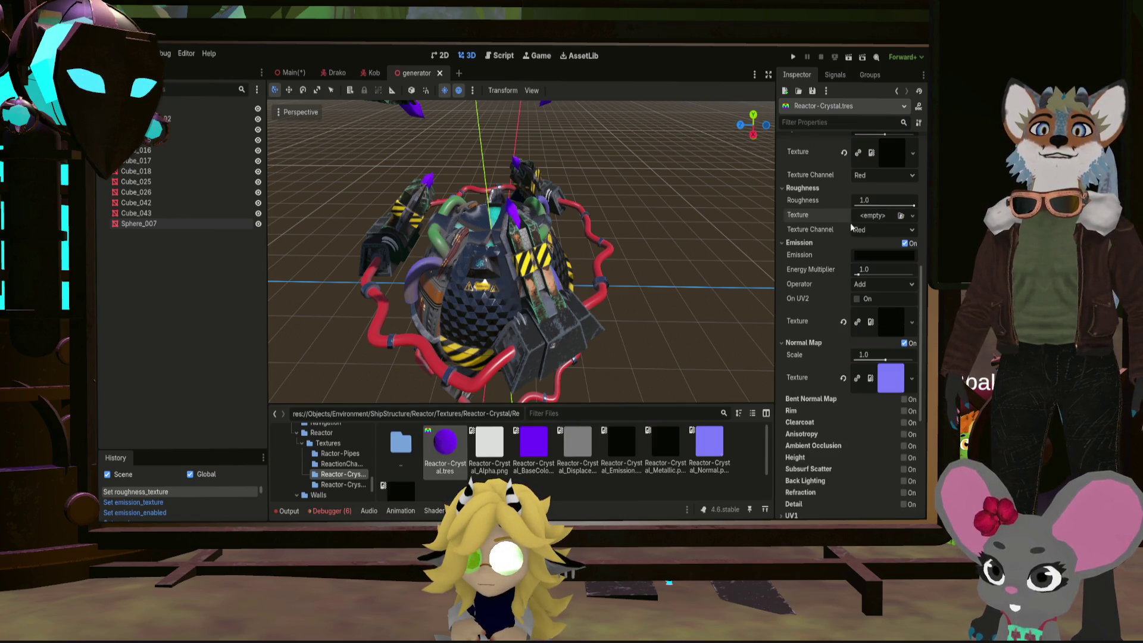
{"action": "left_click_drag", "start_coordinate": [912, 206], "coordinate": [867, 208]}
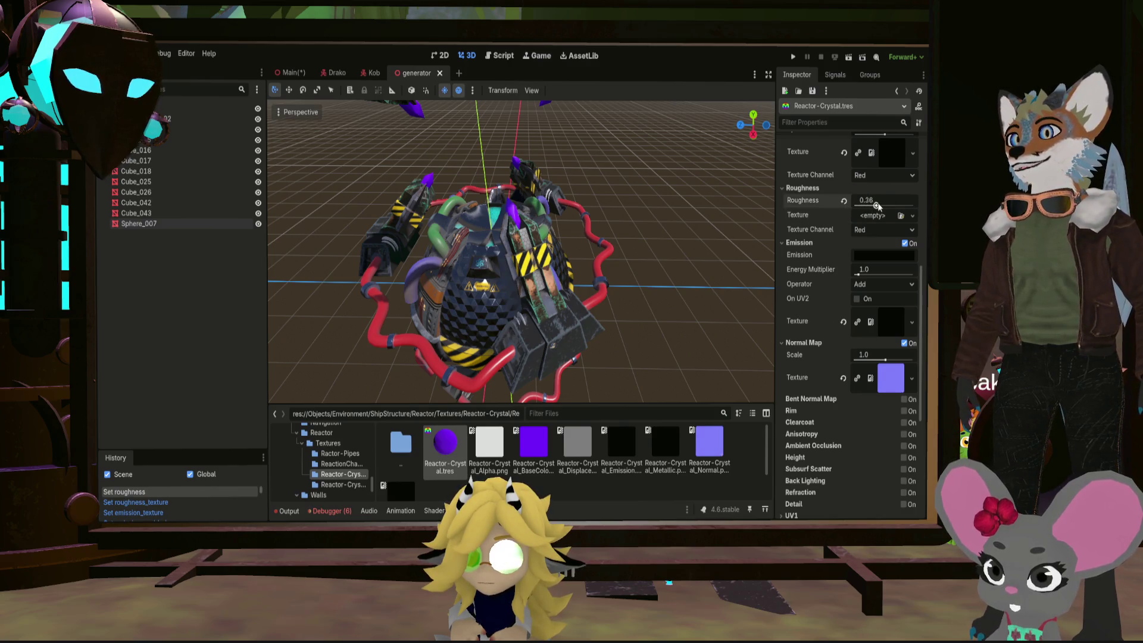
{"action": "scroll", "scroll_direction": "up", "scroll_amount": 3}
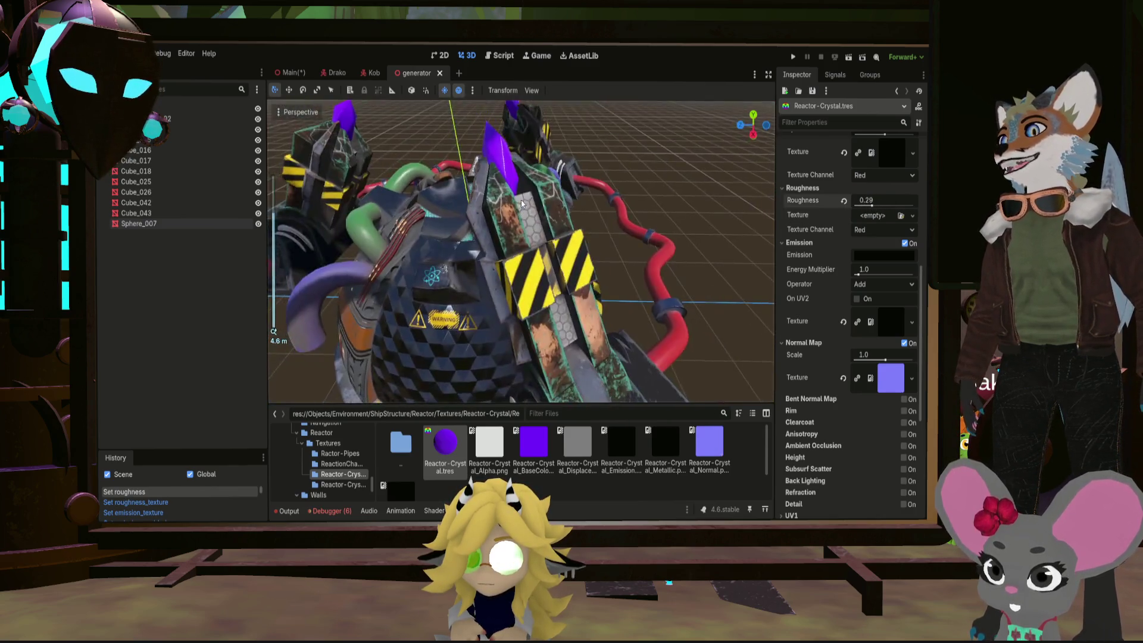
{"action": "middle_click", "coordinate": [561, 220]}
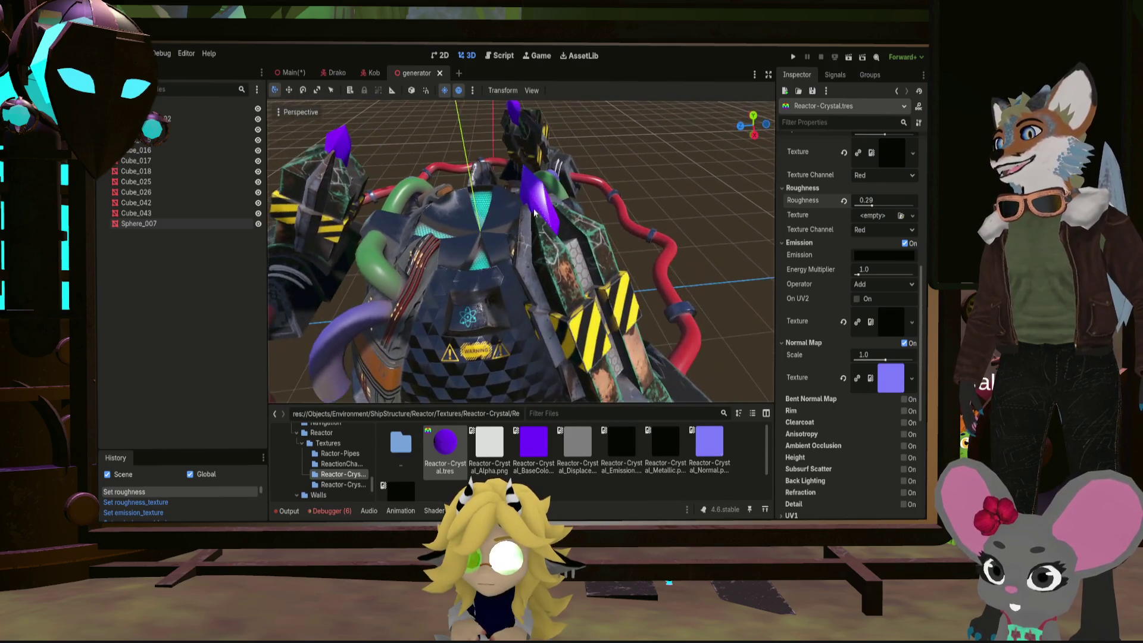
{"action": "left_click_drag", "start_coordinate": [539, 205], "coordinate": [572, 208]}
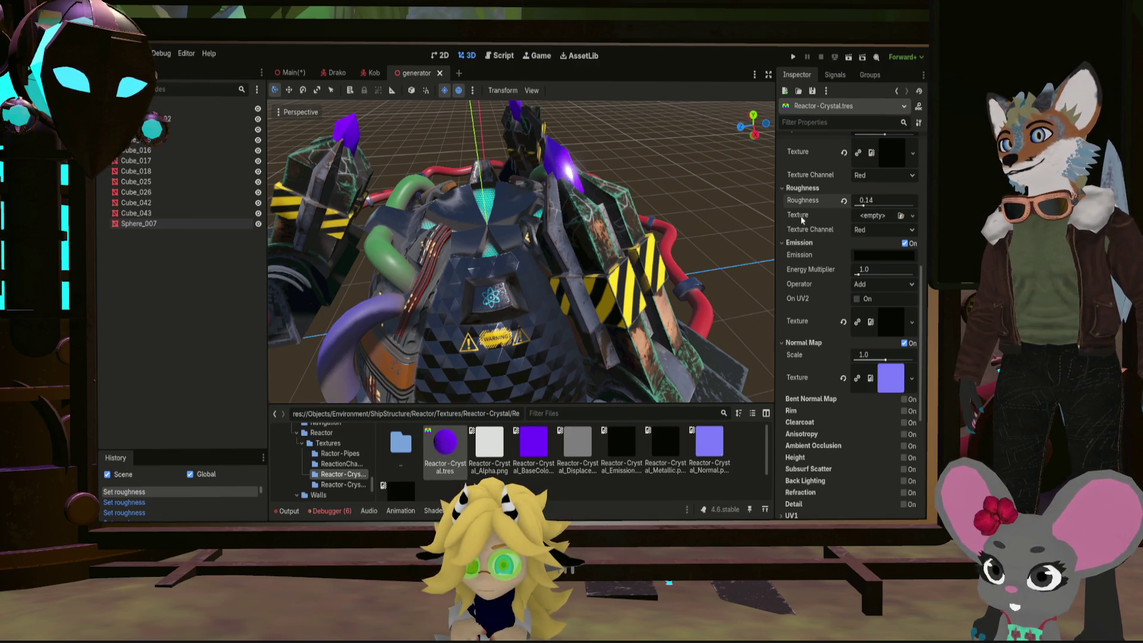
{"action": "left_click_drag", "start_coordinate": [625, 250], "coordinate": [572, 245]}
{"action": "scroll", "scroll_direction": "up", "scroll_amount": 3}
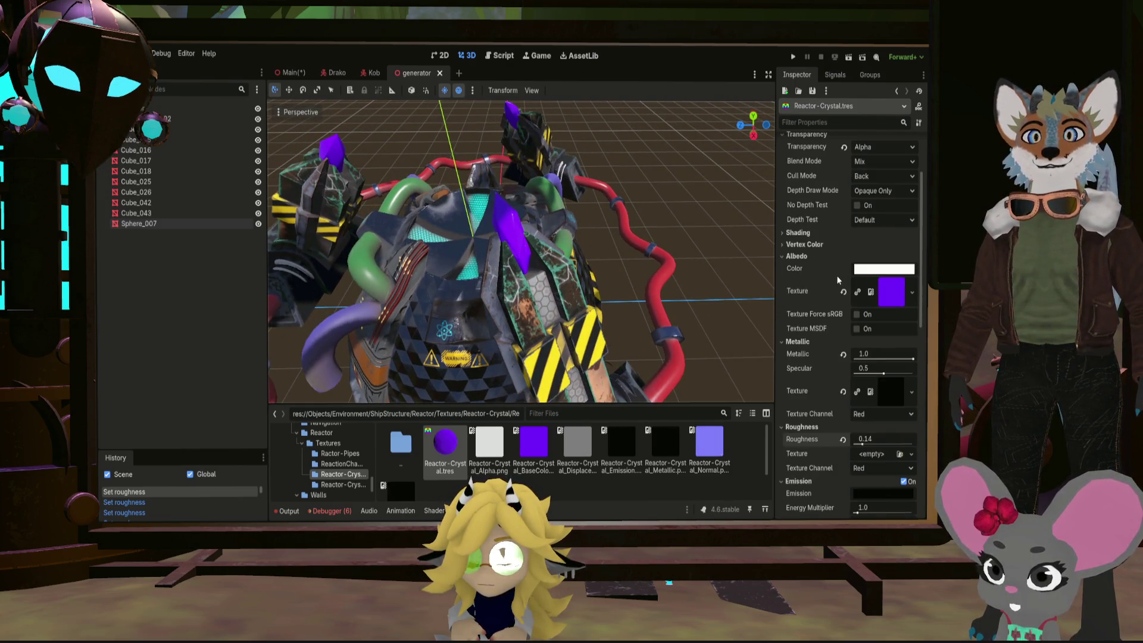
{"action": "scroll", "scroll_direction": "up", "scroll_amount": 3}
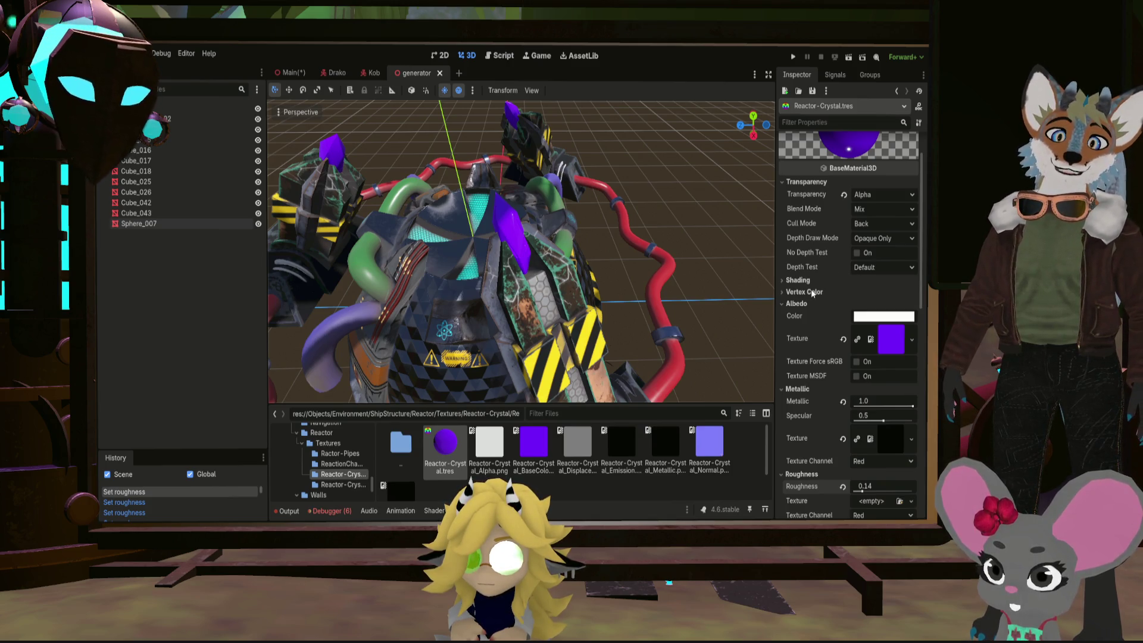
{"action": "scroll", "scroll_direction": "down", "scroll_amount": 3}
{"action": "scroll", "scroll_direction": "down", "scroll_amount": 3}
{"action": "scroll", "scroll_direction": "down", "scroll_amount": 3}
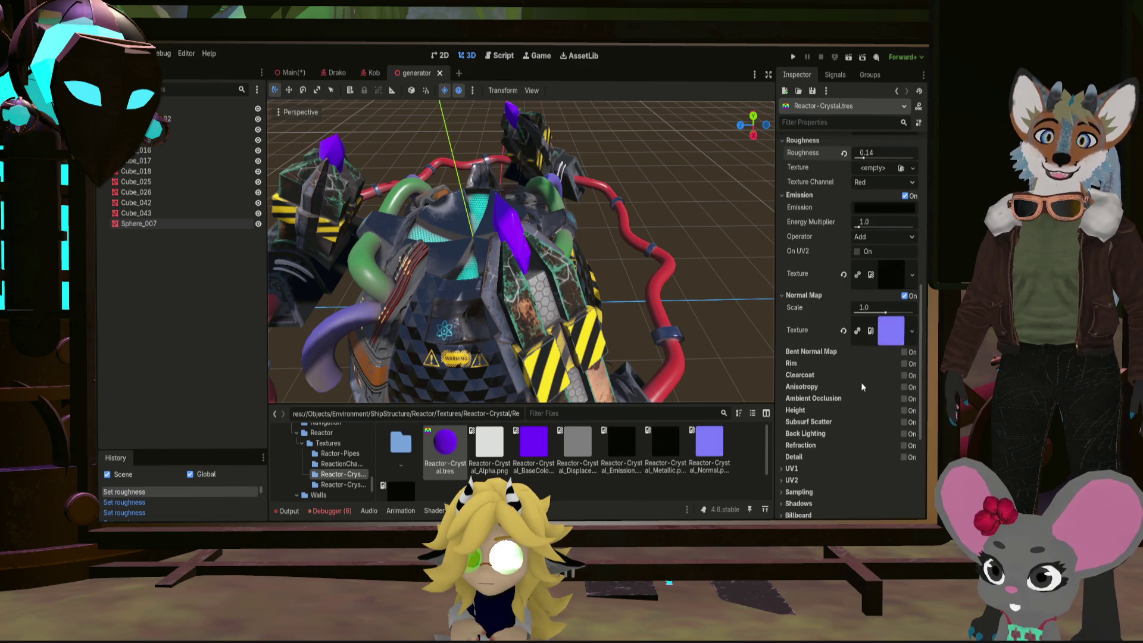
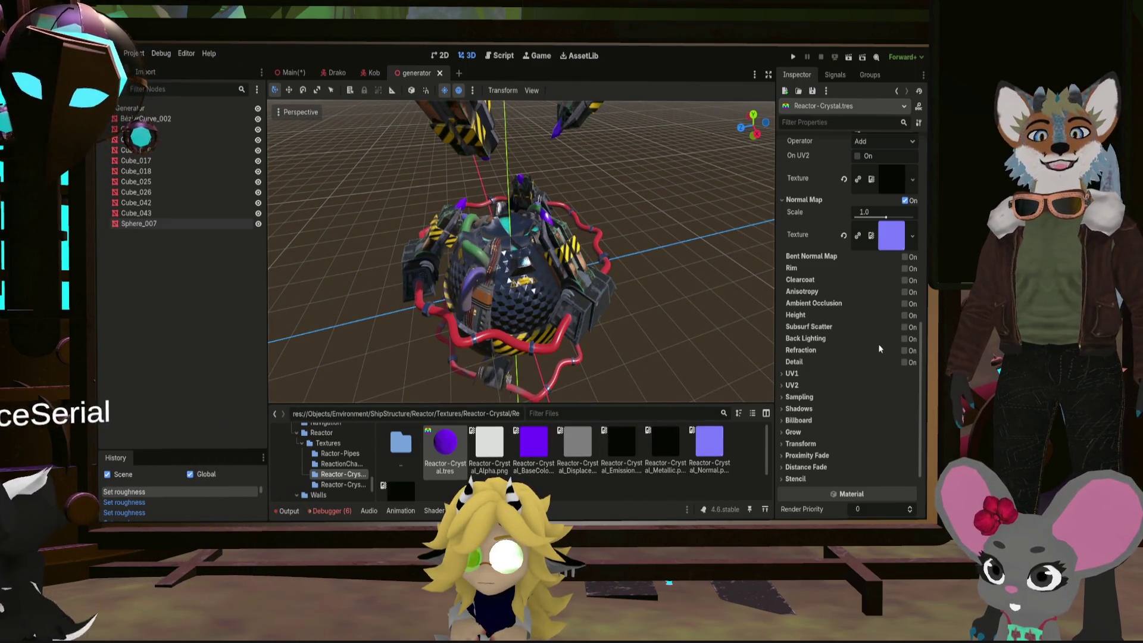
{"action": "scroll", "scroll_direction": "up", "scroll_amount": 3}
{"action": "scroll", "scroll_direction": "up", "scroll_amount": 3}
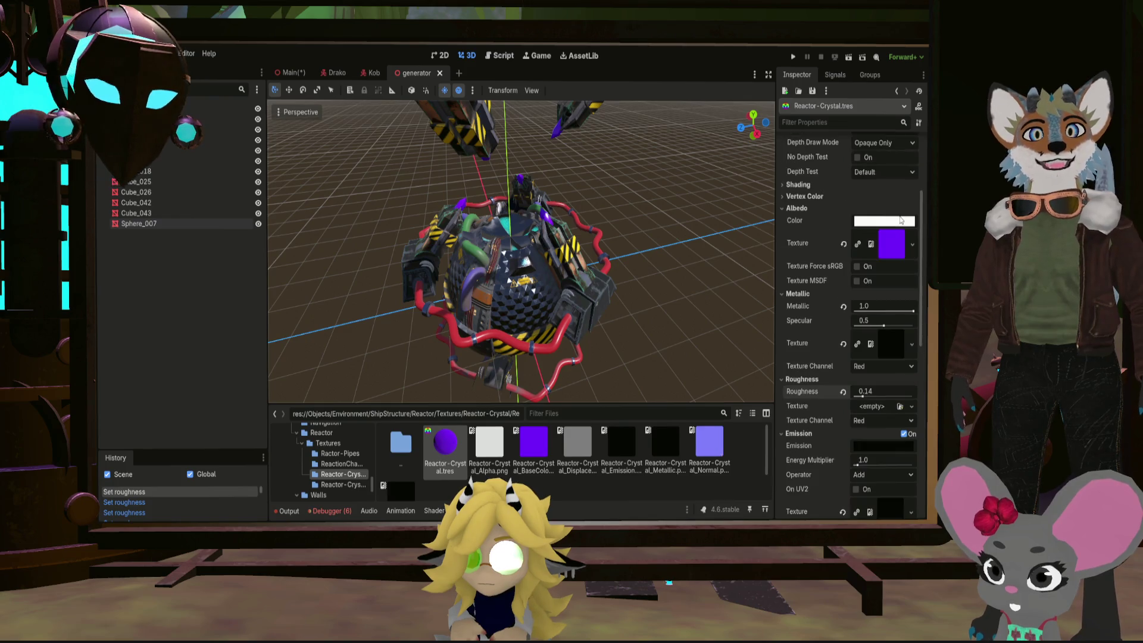
{"action": "scroll", "scroll_direction": "up", "scroll_amount": 3}
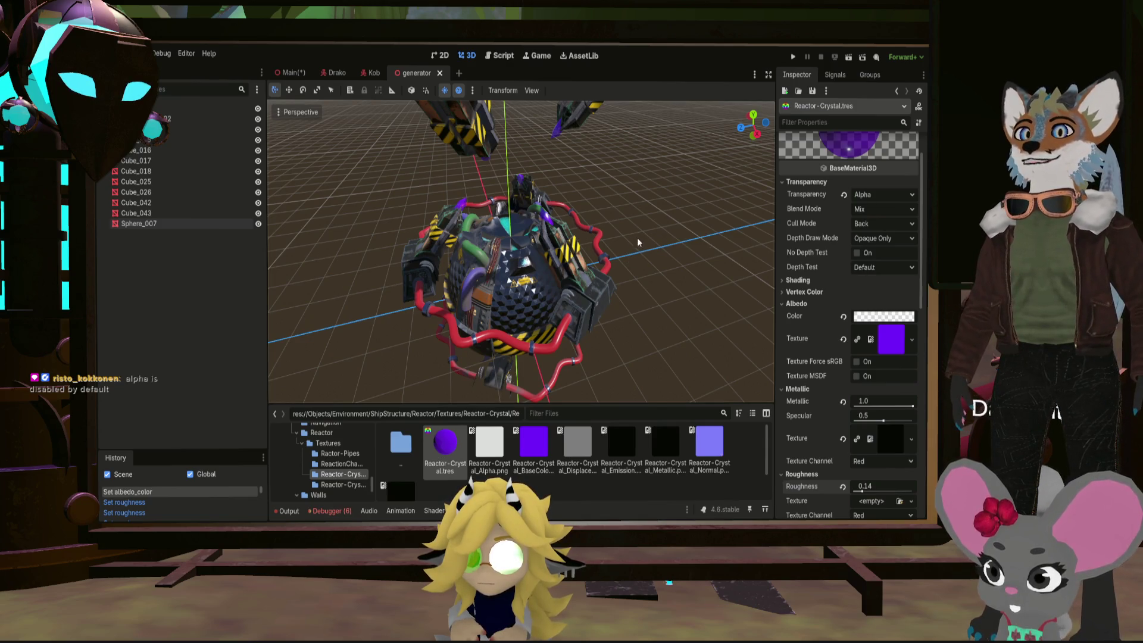
{"action": "scroll", "scroll_direction": "up", "scroll_amount": 3}
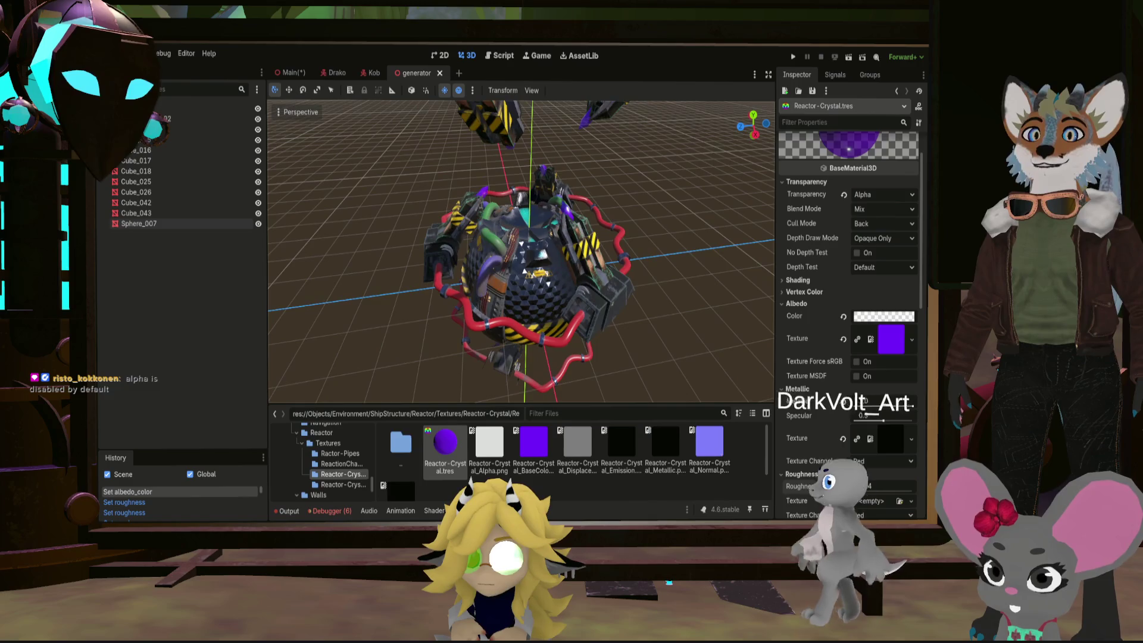
{"action": "scroll", "scroll_direction": "up", "scroll_amount": 3}
Orbit around, above and below the reactor to inspect the purple crystal spikes and arms
{"action": "left_click_drag", "start_coordinate": [519, 250], "coordinate": [554, 232]}
{"action": "scroll", "scroll_direction": "up", "scroll_amount": 3}
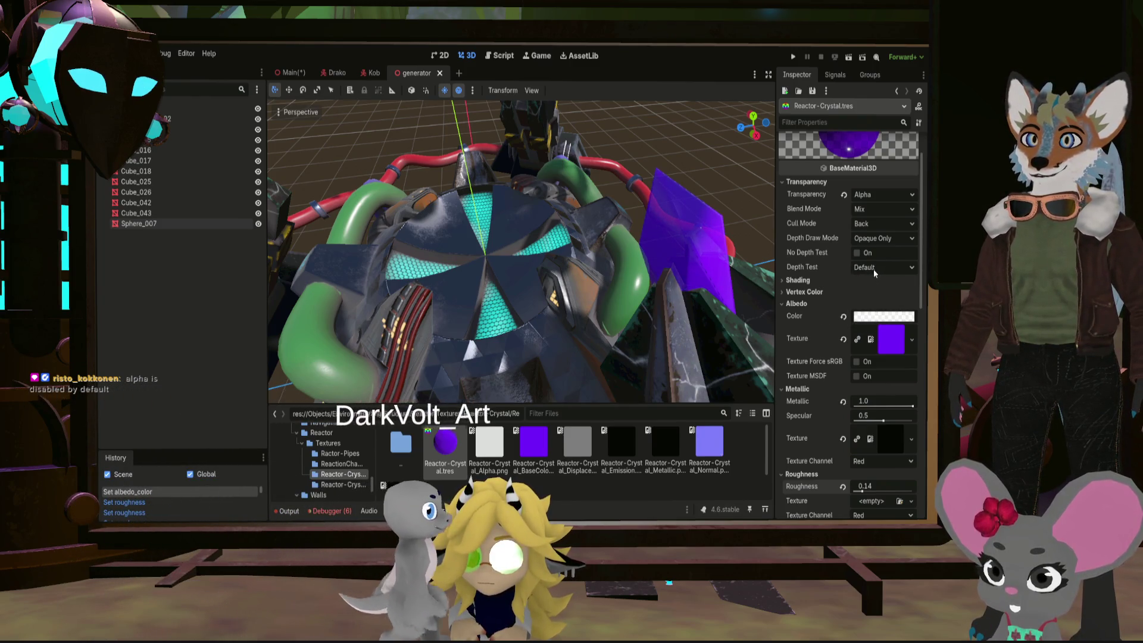
{"action": "left_click_drag", "start_coordinate": [734, 273], "coordinate": [500, 286]}
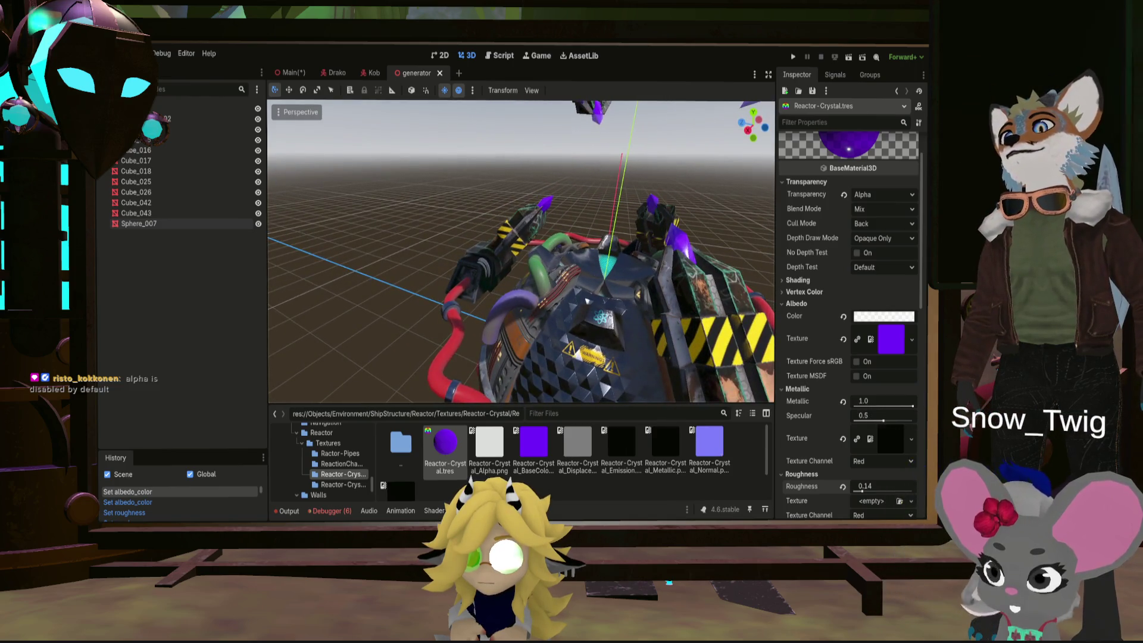
{"action": "scroll", "scroll_direction": "up", "scroll_amount": 3}
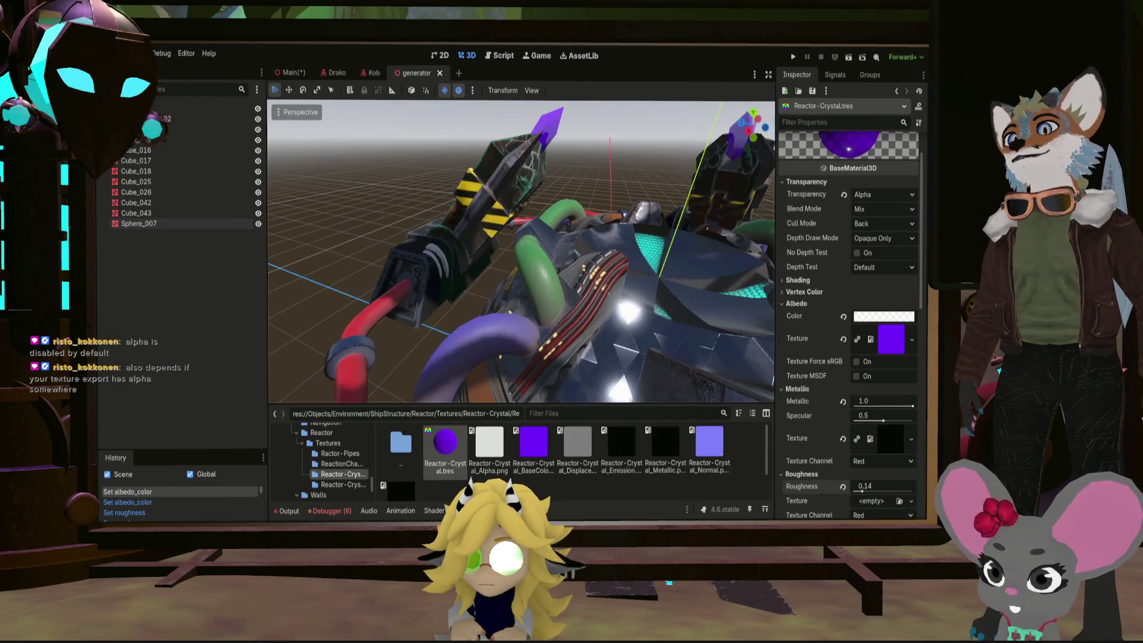
{"action": "scroll", "scroll_direction": "down", "scroll_amount": 3}
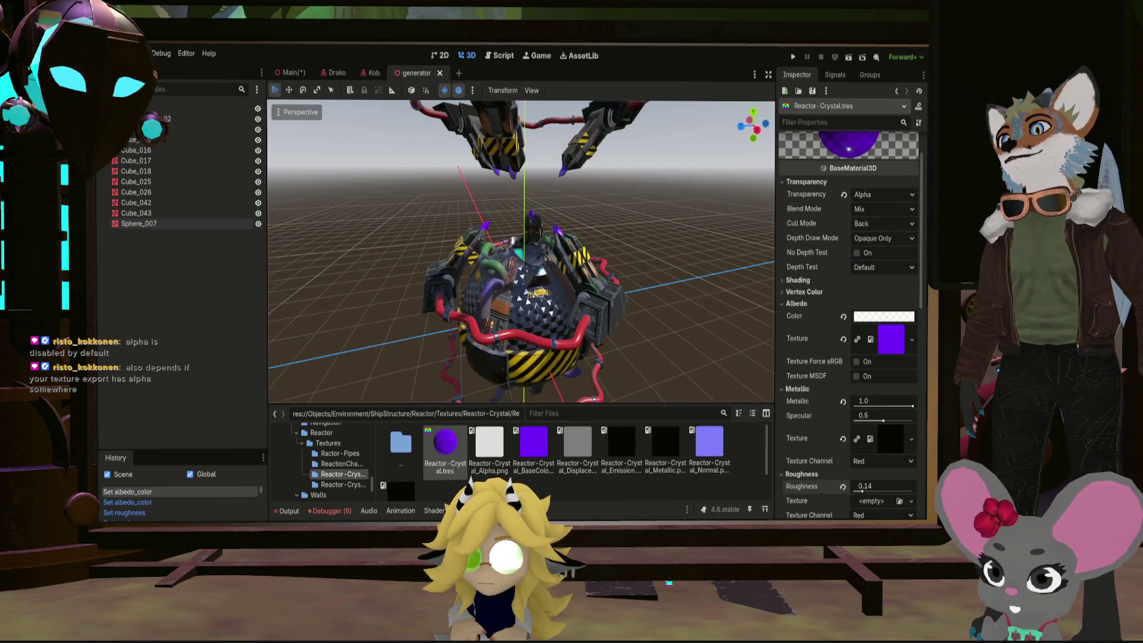
{"action": "scroll", "scroll_direction": "up", "scroll_amount": 3}
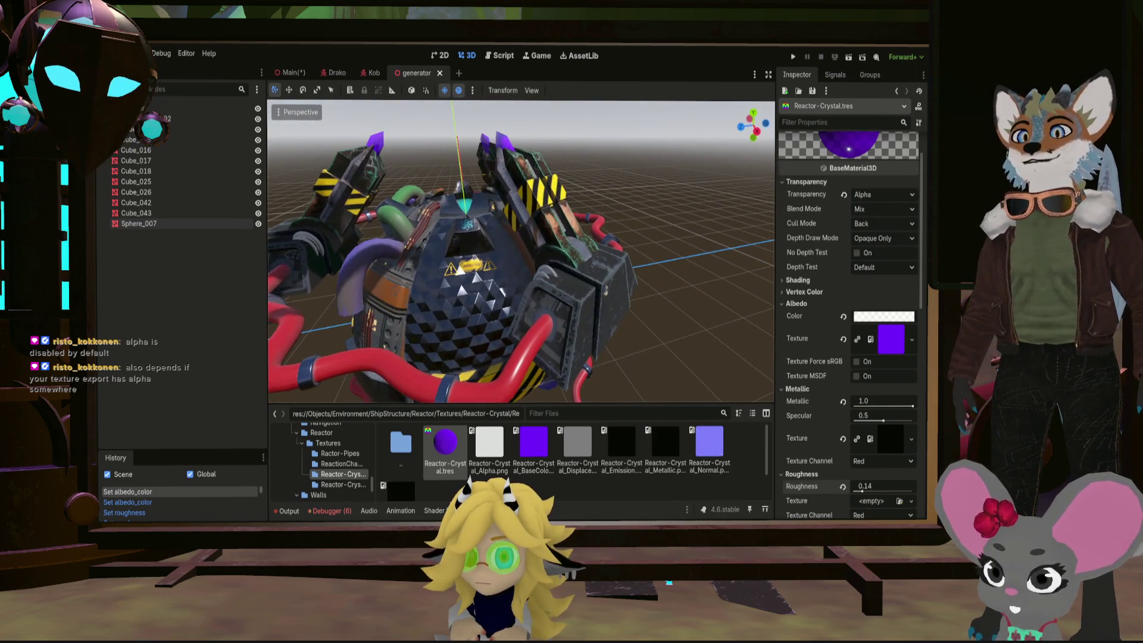
{"action": "left_click_drag", "start_coordinate": [500, 268], "coordinate": [535, 268]}
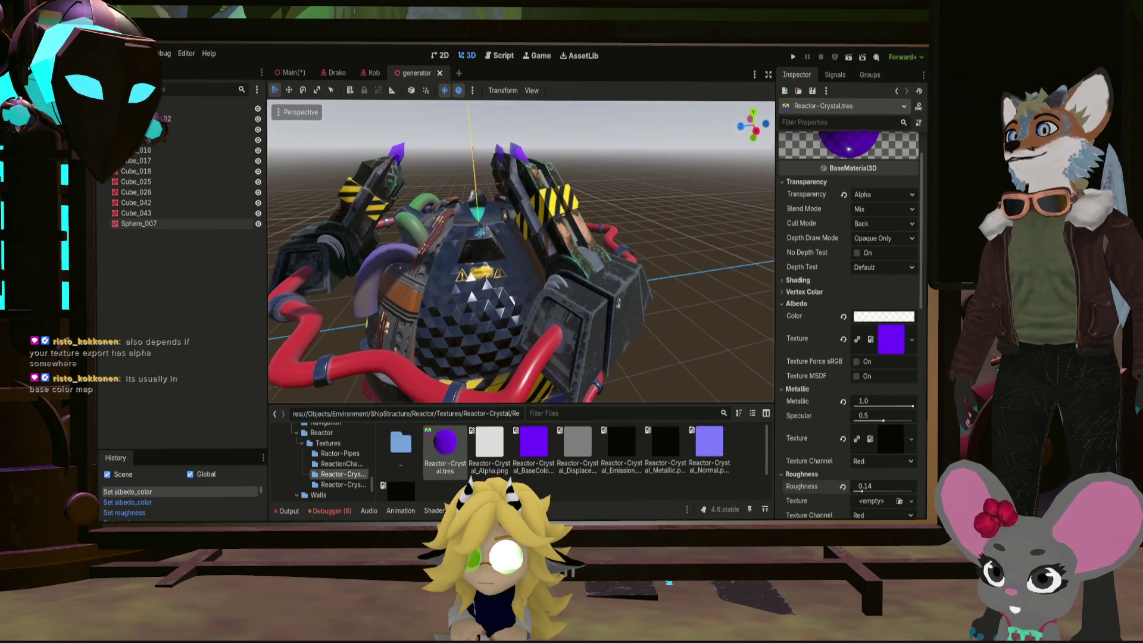
{"action": "middle_click", "coordinate": [554, 314]}
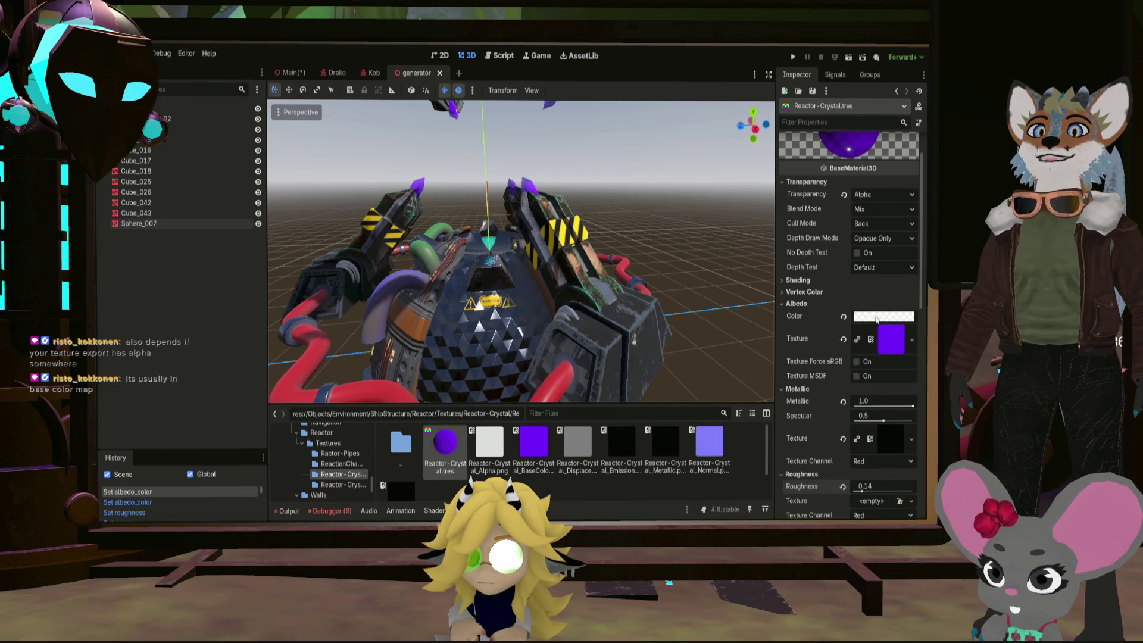
{"action": "middle_click", "coordinate": [521, 251]}
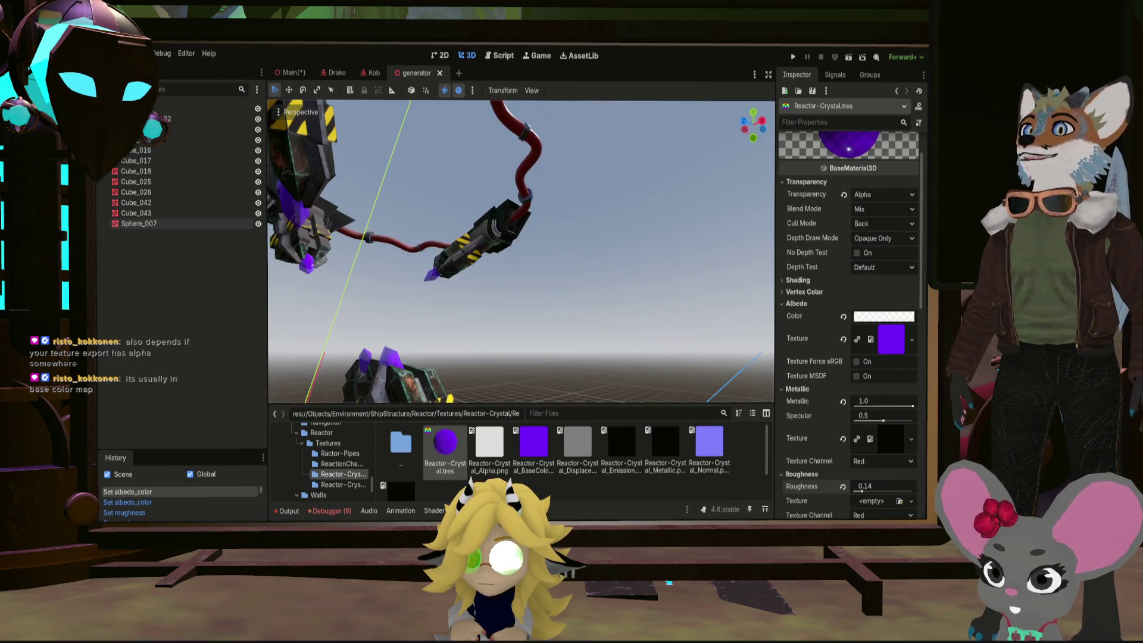
{"action": "scroll", "scroll_direction": "up", "scroll_amount": 3}
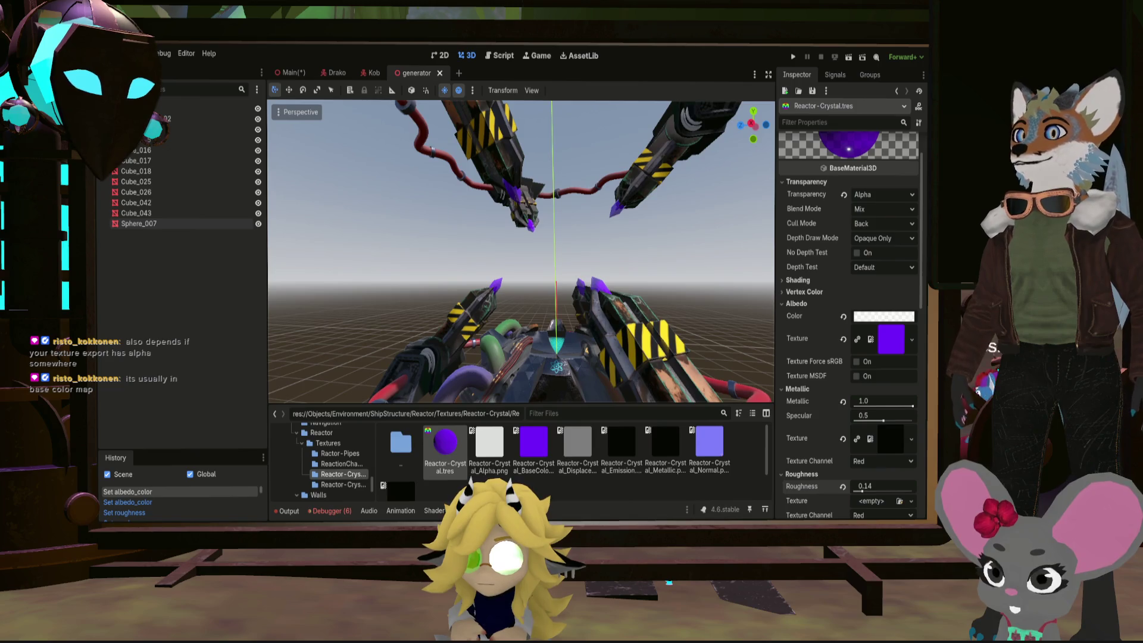
{"action": "scroll", "scroll_direction": "down", "scroll_amount": 3}
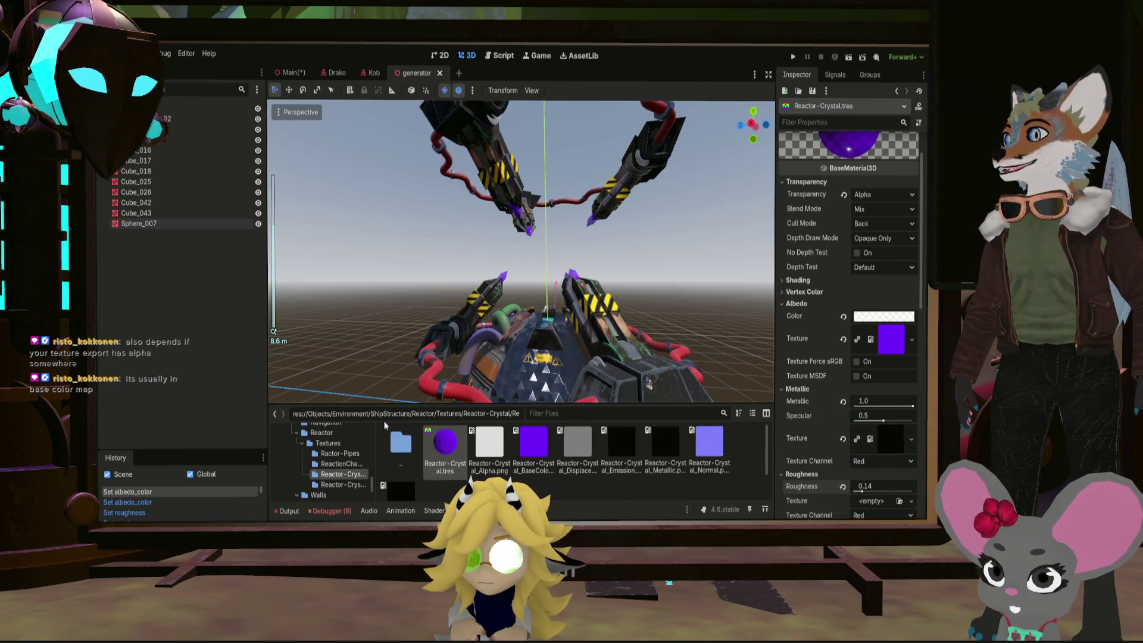
Load ReactorCrystalHolderBase_mat.tres from the Reactor-CrystalHolder folder into the Inspector
{"action": "left_click", "coordinate": [335, 484]}
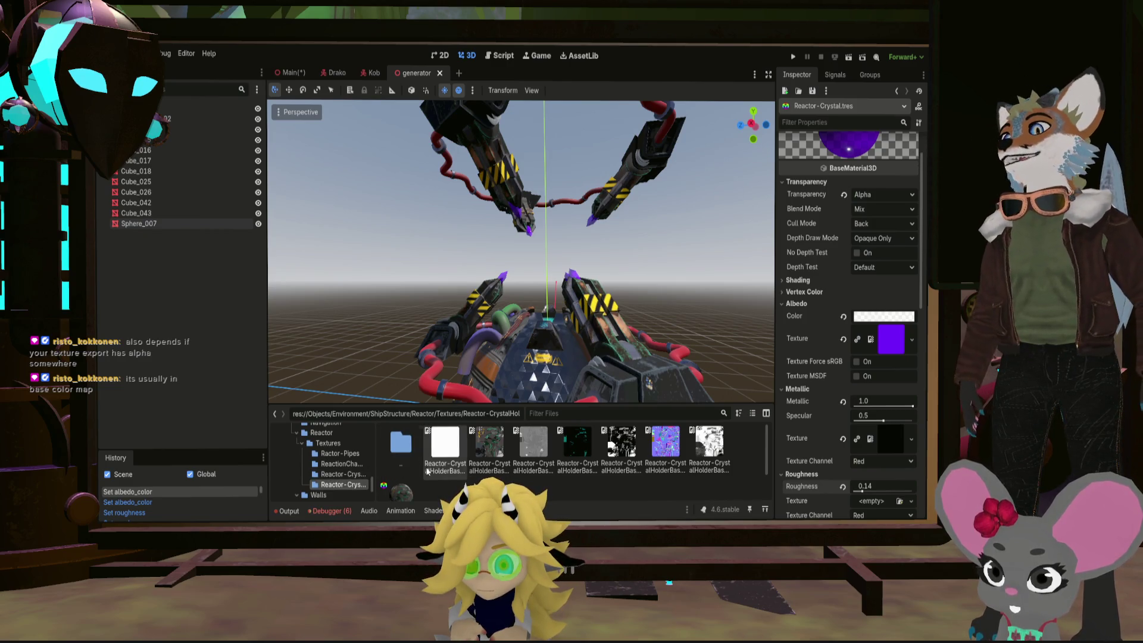
{"action": "double_click", "coordinate": [400, 476]}
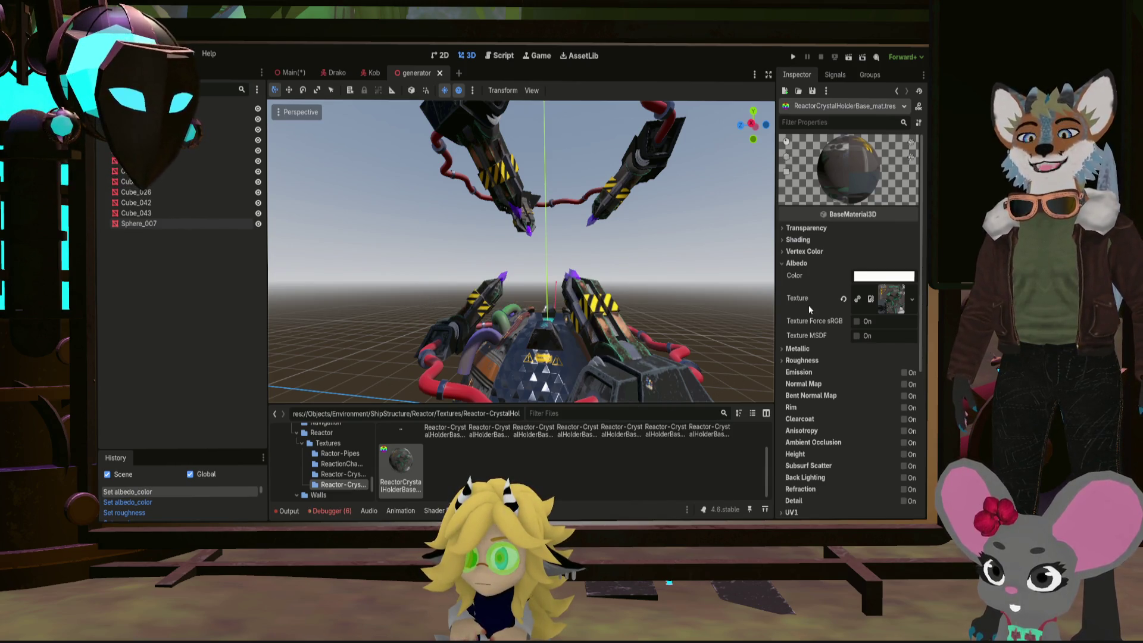
{"action": "scroll", "scroll_direction": "up", "scroll_amount": 3}
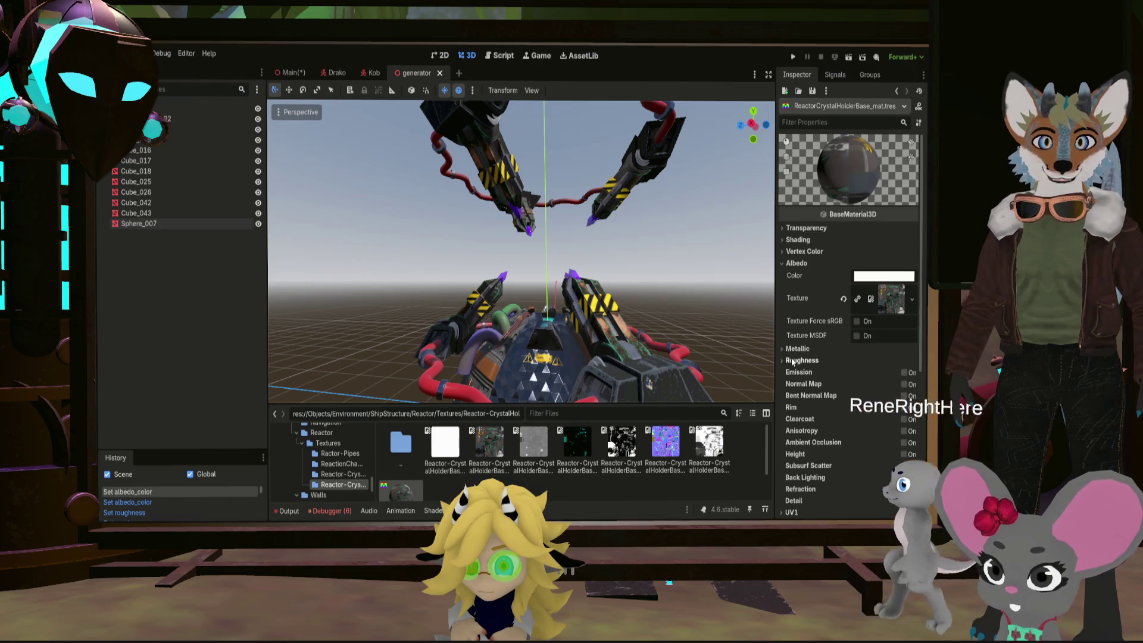
Assign the metallic and roughness textures to the holder base material and enable its Normal Map
{"action": "left_click", "coordinate": [794, 350]}
{"action": "left_click", "coordinate": [797, 420]}
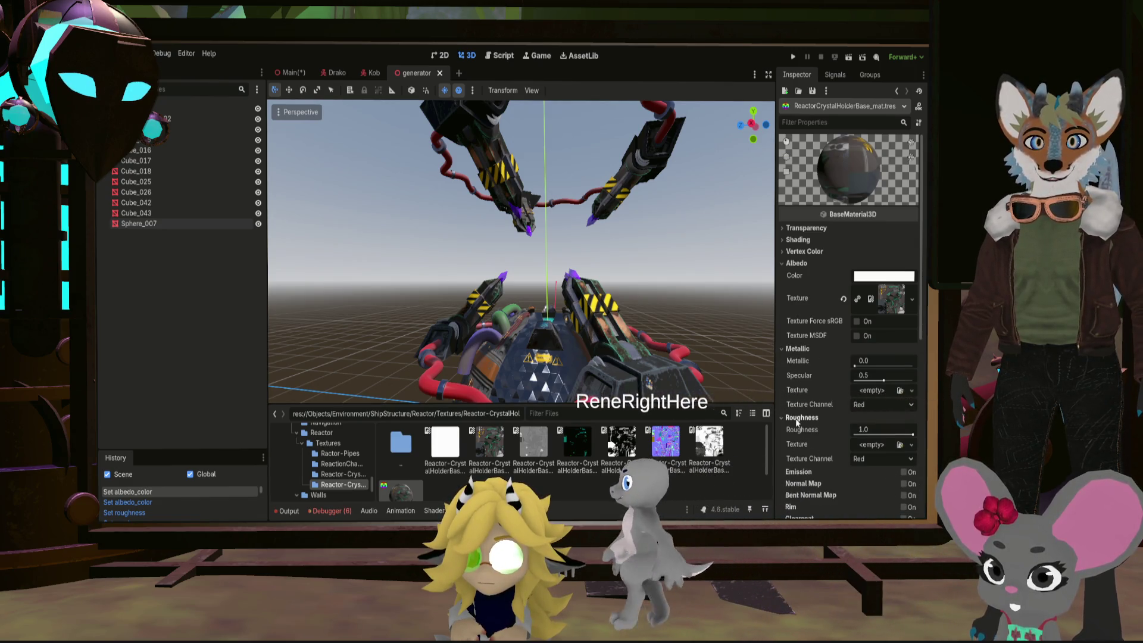
{"action": "left_click", "coordinate": [796, 419]}
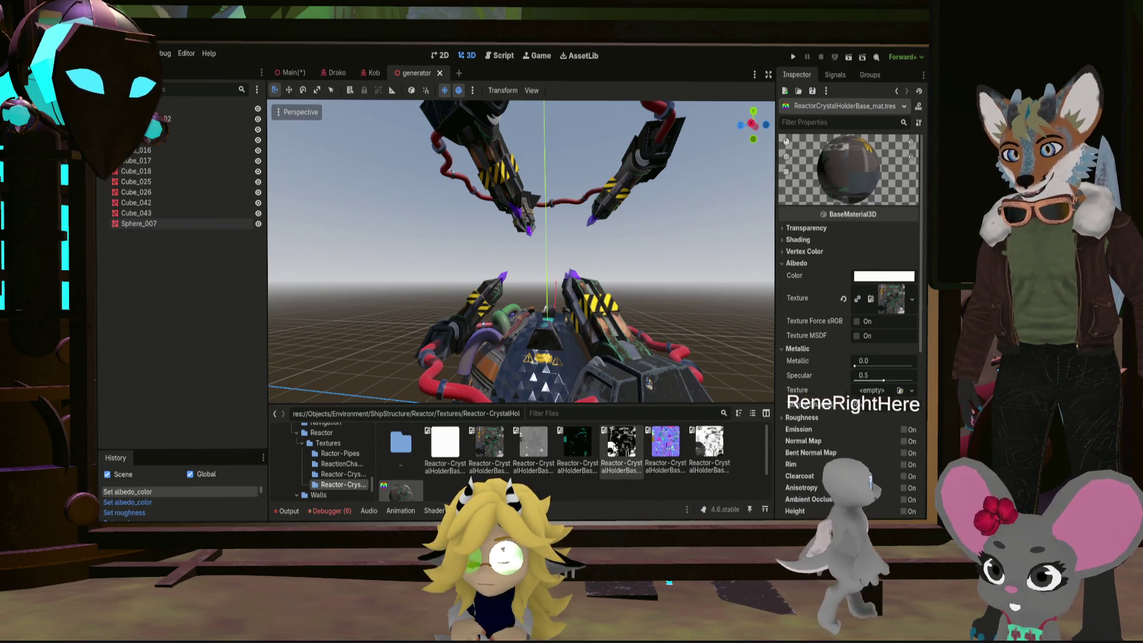
{"action": "left_click", "coordinate": [872, 393]}
{"action": "left_click", "coordinate": [784, 350]}
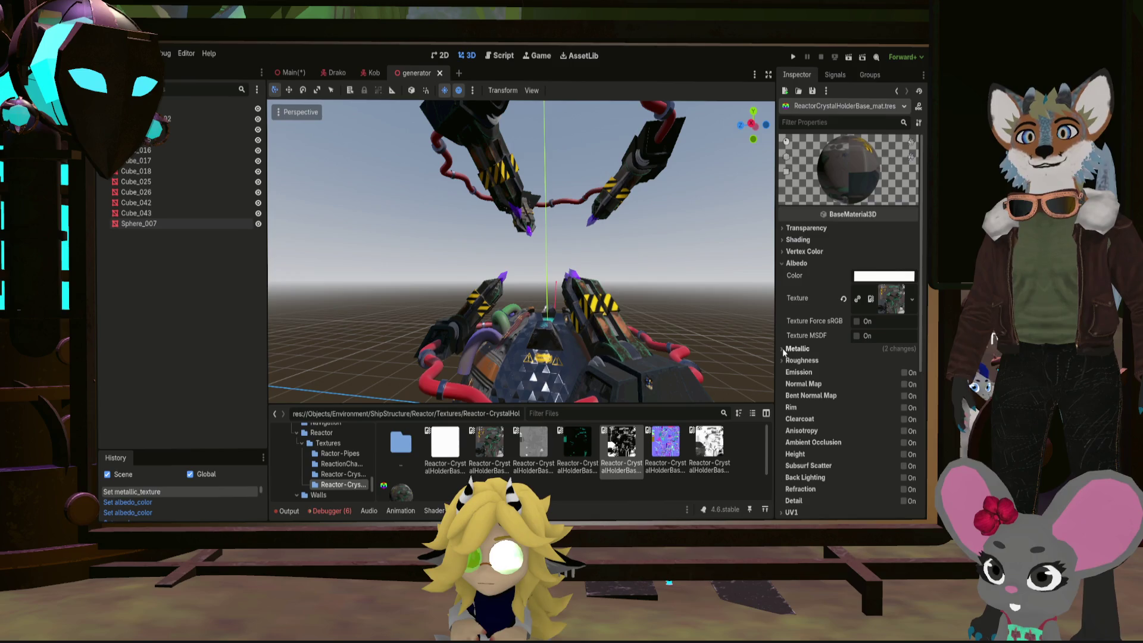
{"action": "left_click", "coordinate": [785, 360]}
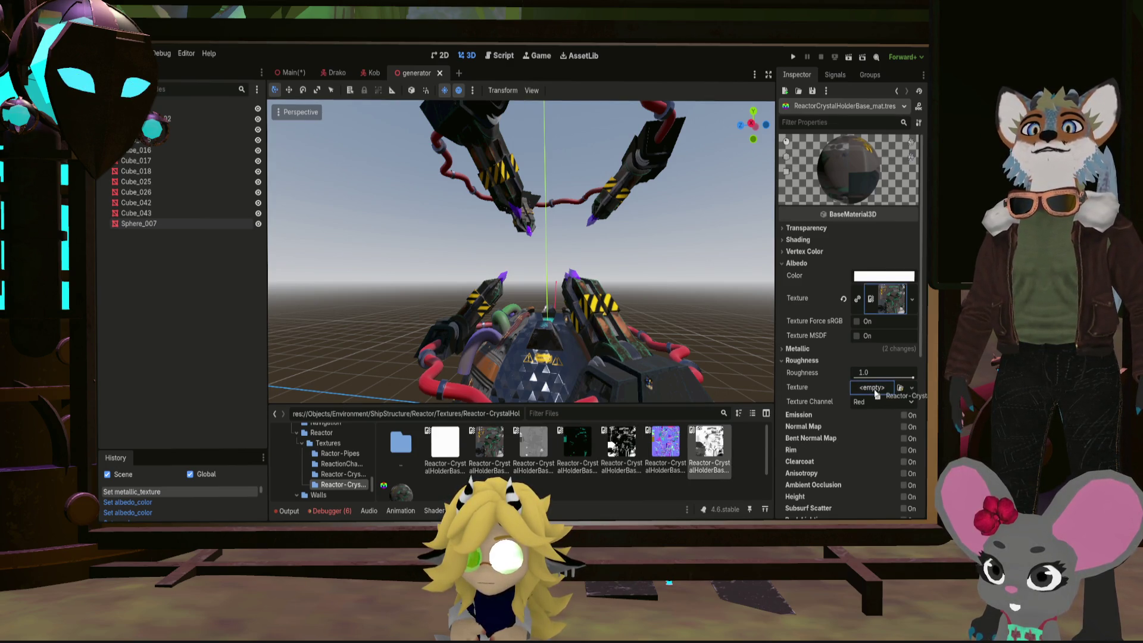
{"action": "left_click_drag", "start_coordinate": [875, 392], "coordinate": [873, 388]}
{"action": "left_click", "coordinate": [782, 360]}
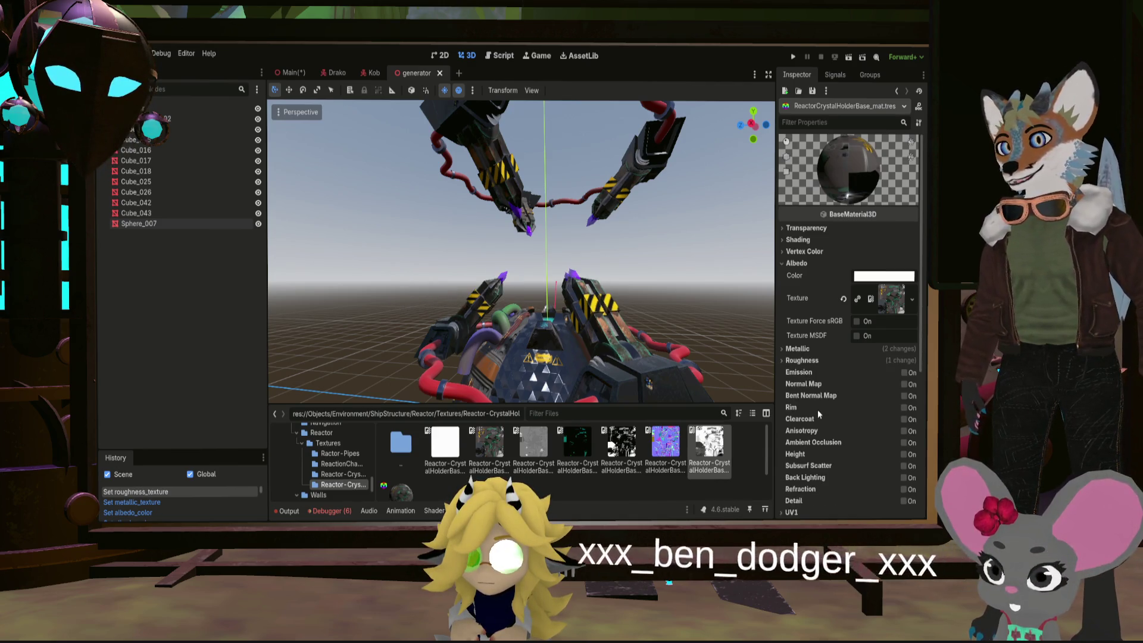
{"action": "left_click", "coordinate": [904, 384]}
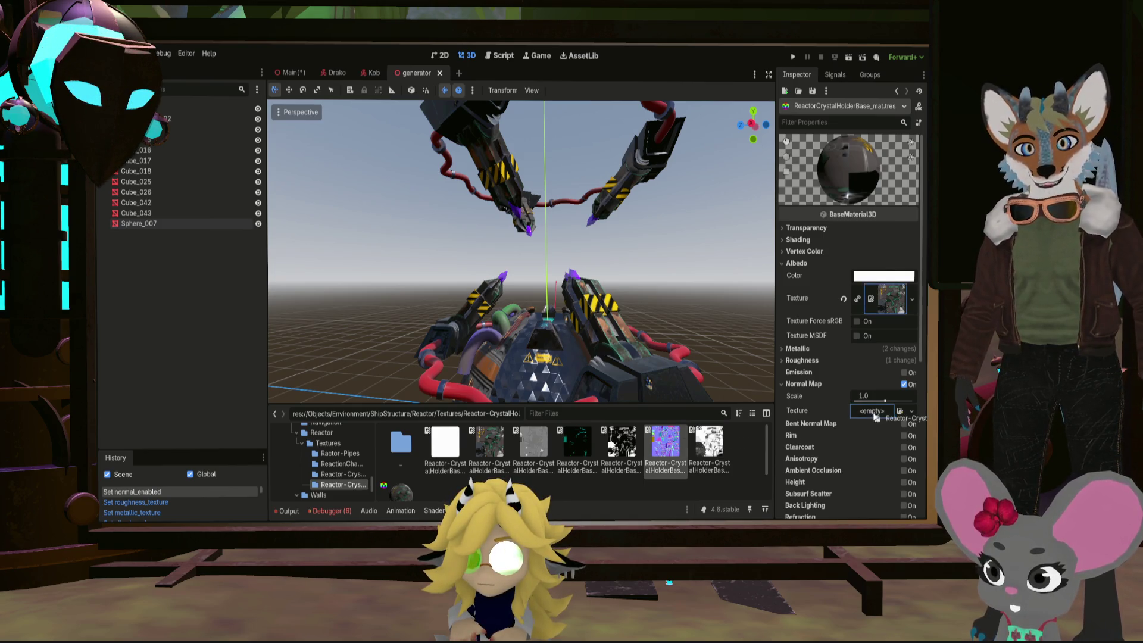
Assign the normal texture, enable Emission with the emissive texture, and view the whole reactor
{"action": "left_click_drag", "start_coordinate": [874, 416], "coordinate": [875, 412]}
{"action": "left_click", "coordinate": [781, 385]}
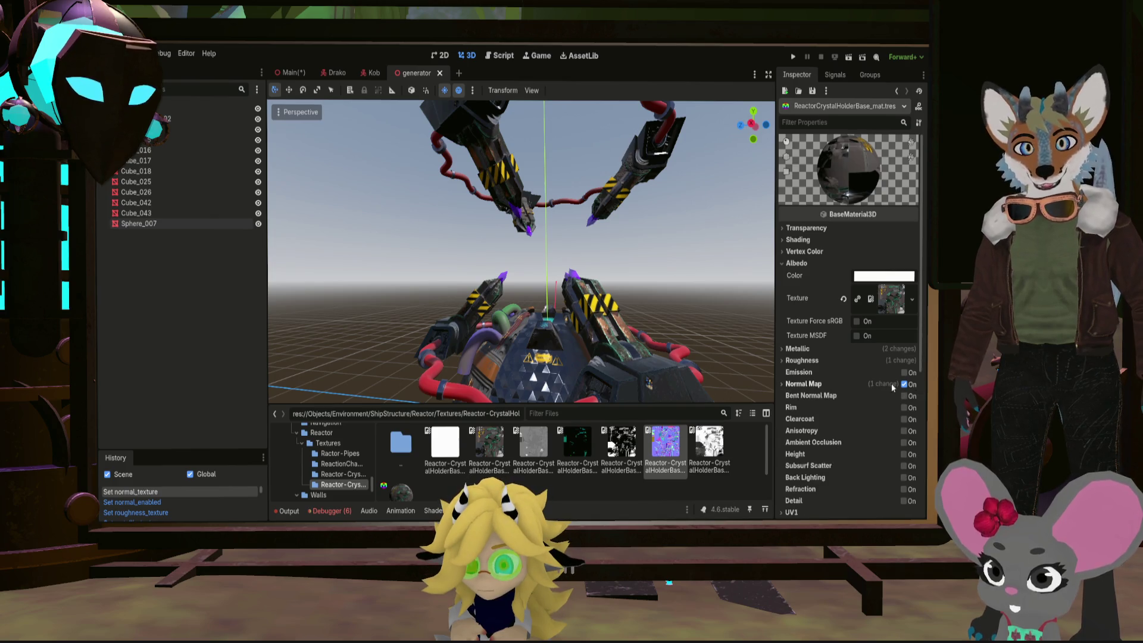
{"action": "left_click", "coordinate": [903, 373]}
{"action": "left_click_drag", "start_coordinate": [576, 442], "coordinate": [874, 405]}
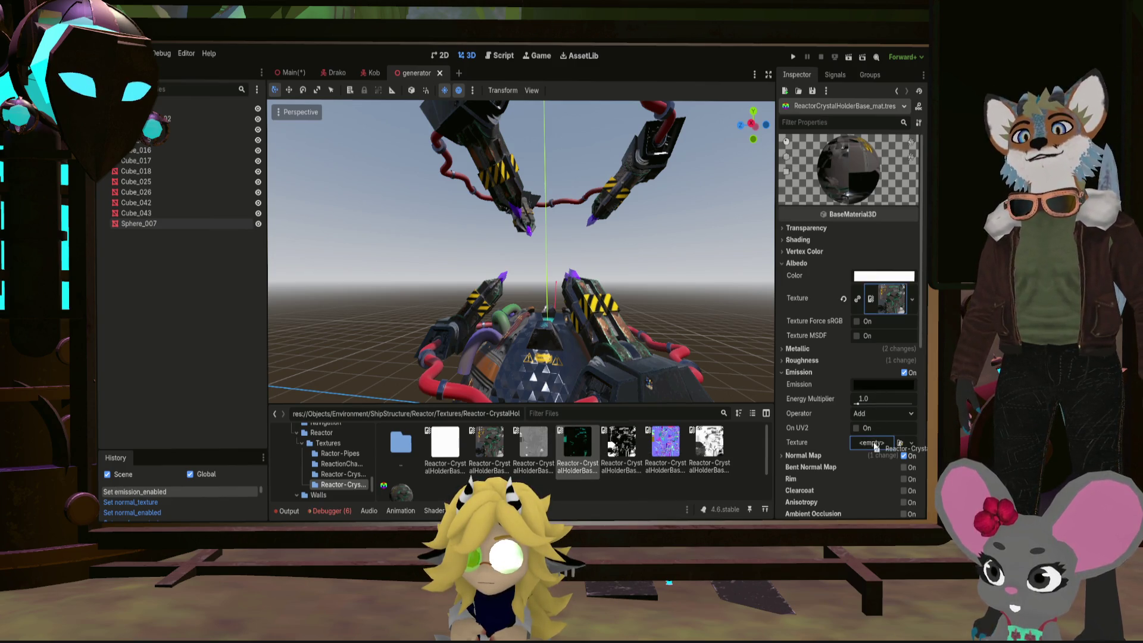
{"action": "left_click_drag", "start_coordinate": [873, 441], "coordinate": [873, 443]}
{"action": "scroll", "scroll_direction": "up", "scroll_amount": 3}
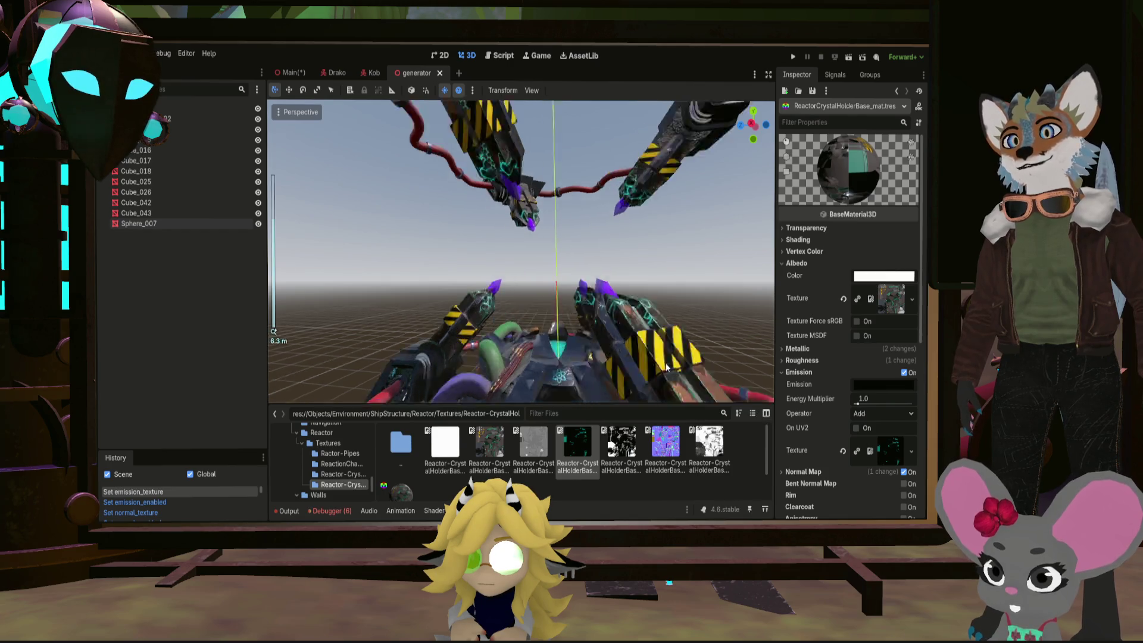
{"action": "scroll", "scroll_direction": "down", "scroll_amount": 3}
{"action": "left_click_drag", "start_coordinate": [681, 364], "coordinate": [553, 305]}
{"action": "scroll", "scroll_direction": "up", "scroll_amount": 3}
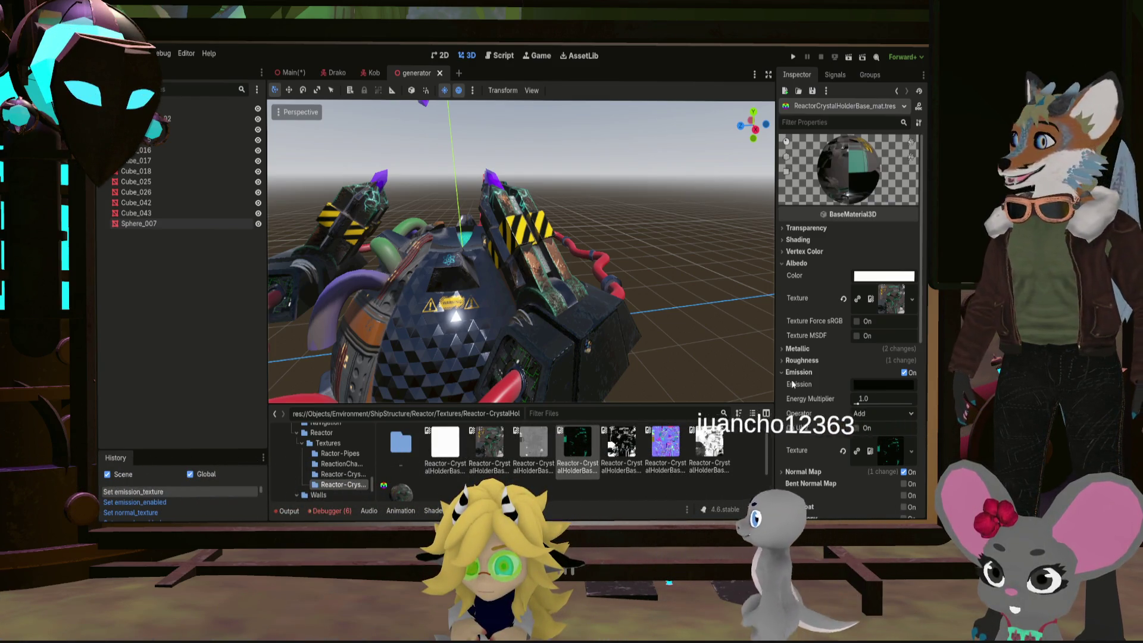
Fold away the Emission and Albedo groups, save the generator scene, and return to the Textures folder
{"action": "middle_click", "coordinate": [518, 268]}
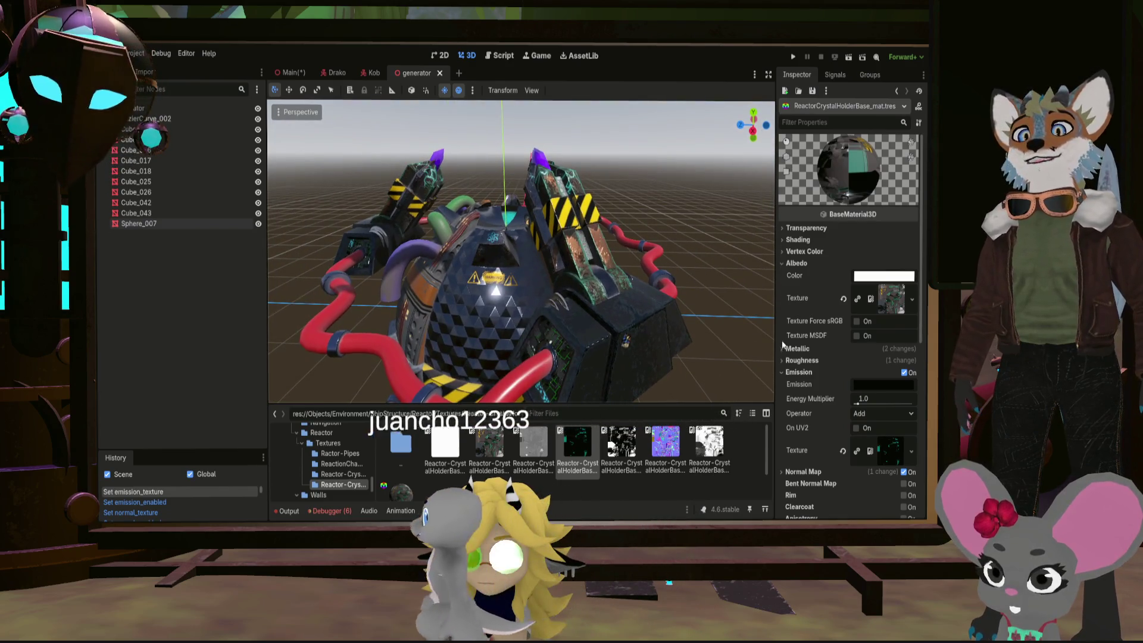
{"action": "left_click", "coordinate": [797, 372]}
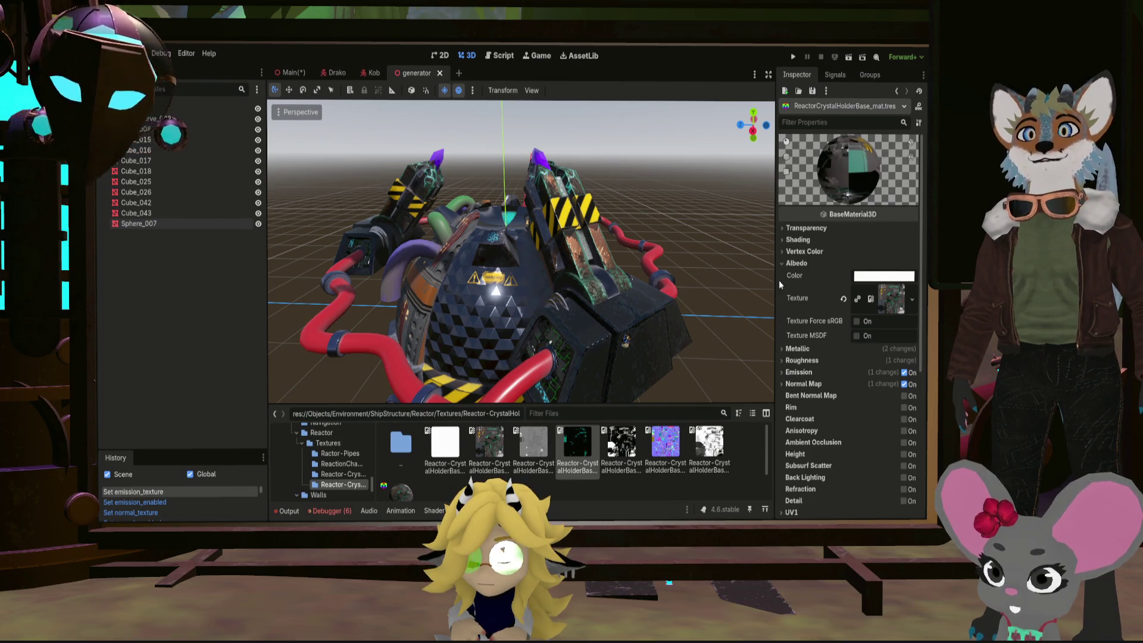
{"action": "left_click", "coordinate": [789, 263]}
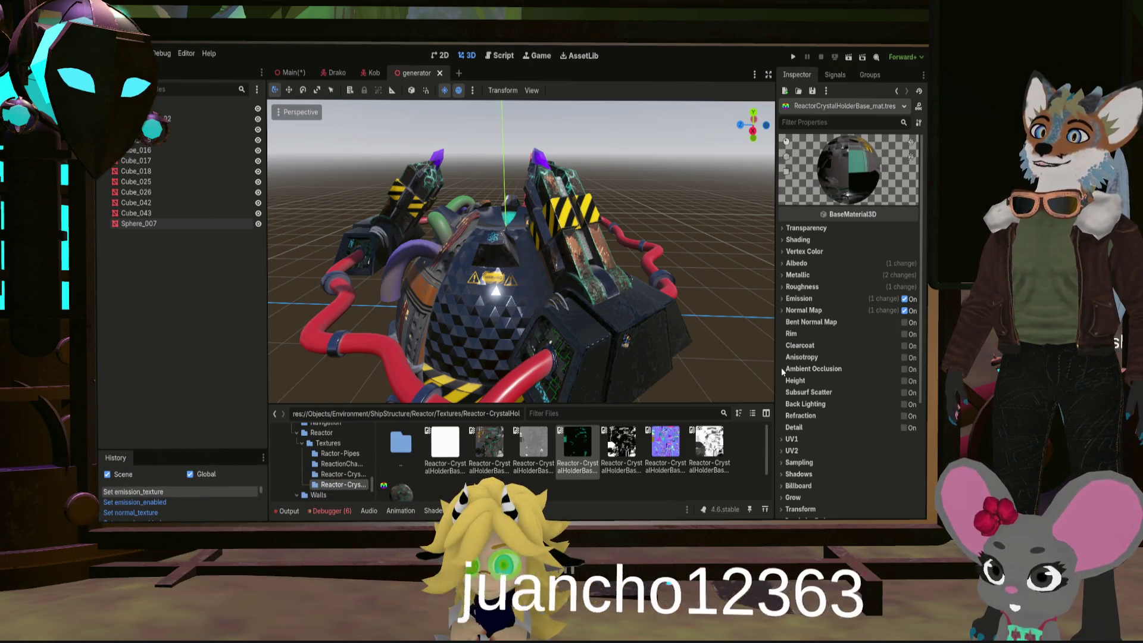
{"action": "key", "text": "ctrl+s"}
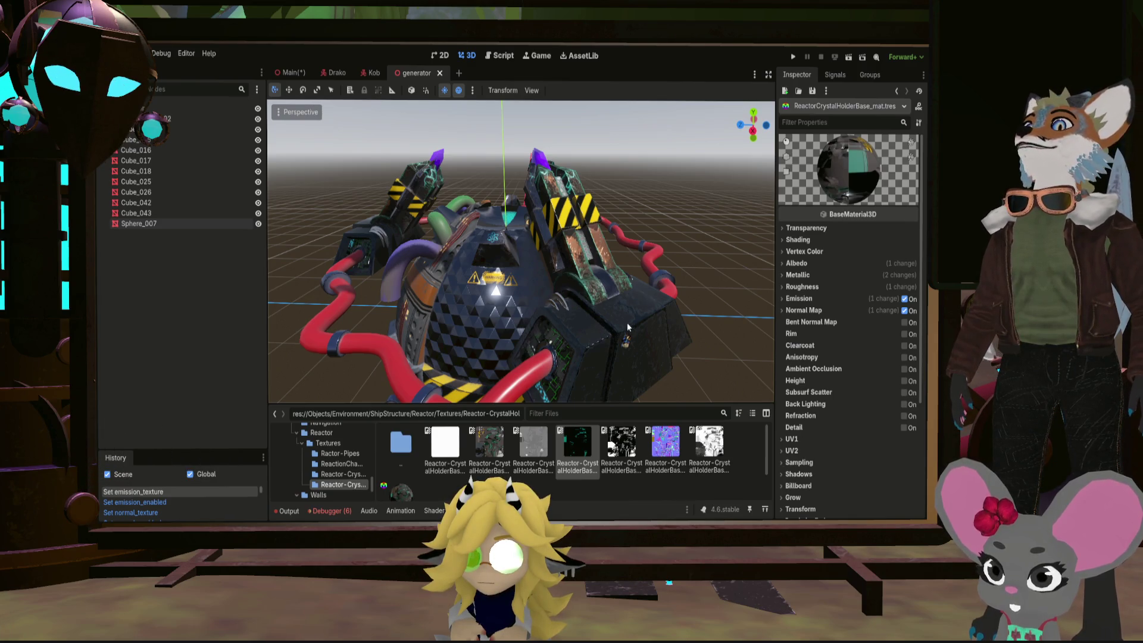
{"action": "scroll", "scroll_direction": "down", "scroll_amount": 3}
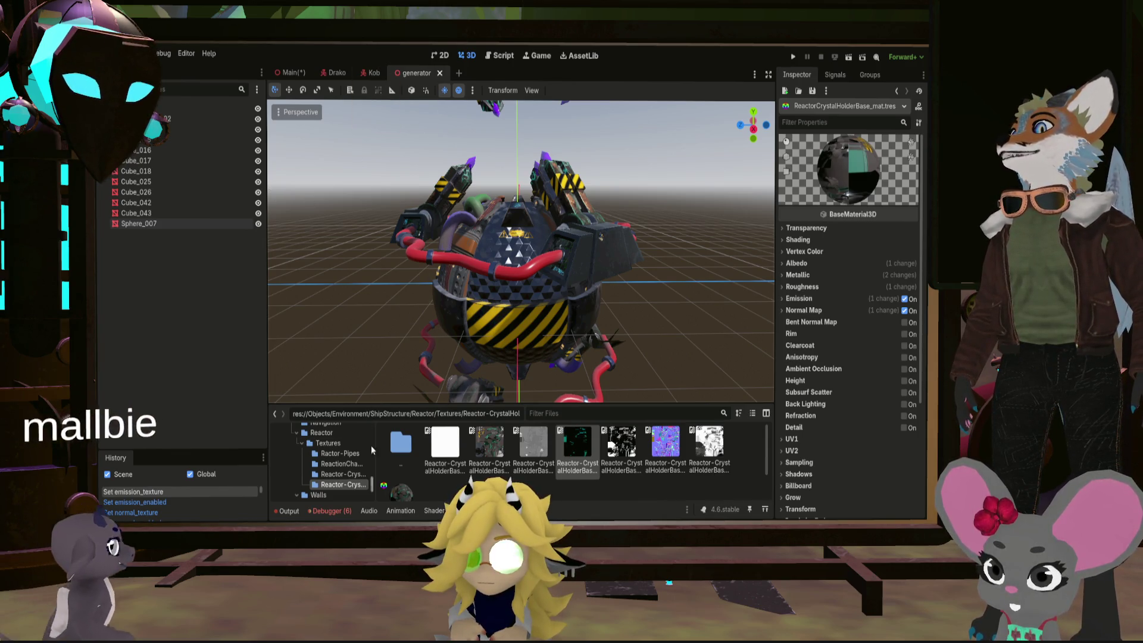
{"action": "left_click", "coordinate": [327, 442]}
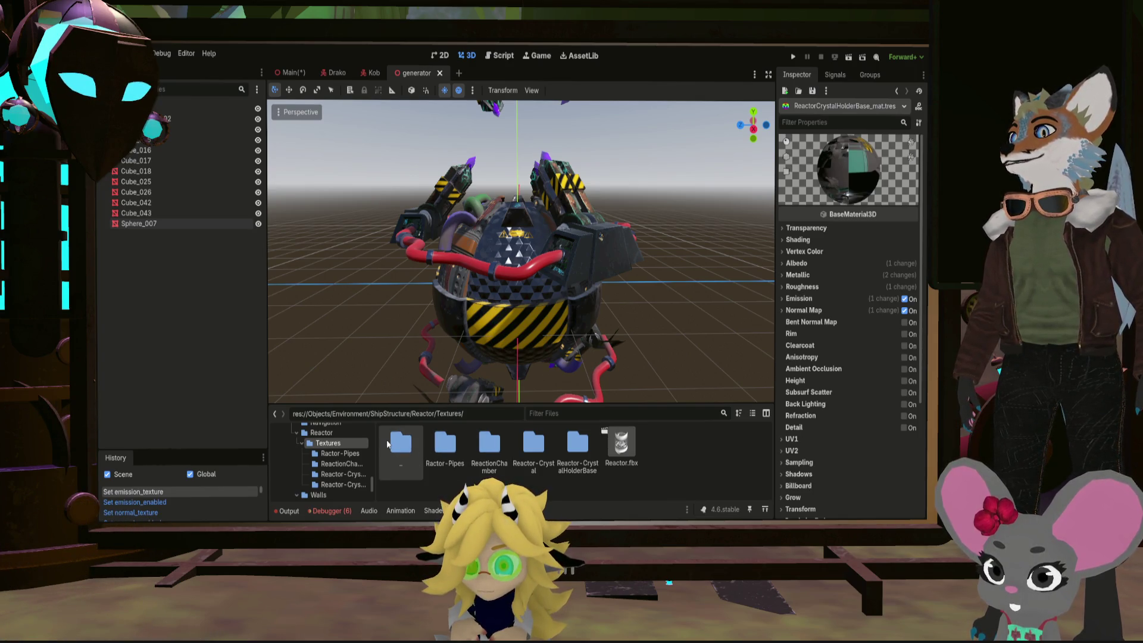
Browse between the ShipStructure, Reactor and Textures folders, noting generator.scn in Reactor
{"action": "double_click", "coordinate": [394, 444]}
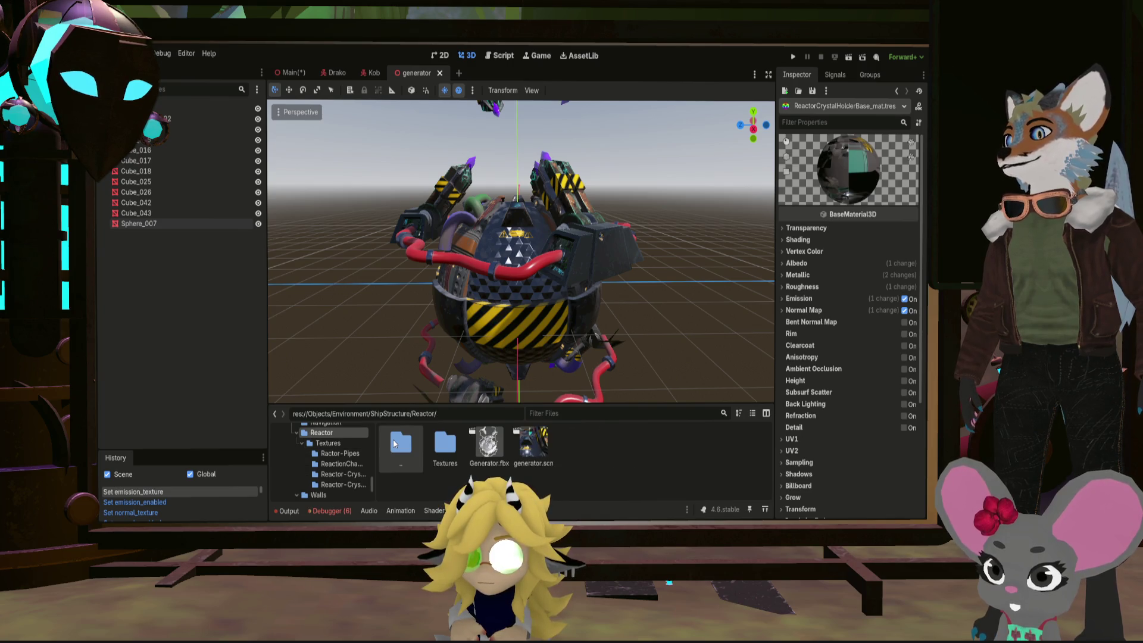
{"action": "left_click", "coordinate": [535, 442]}
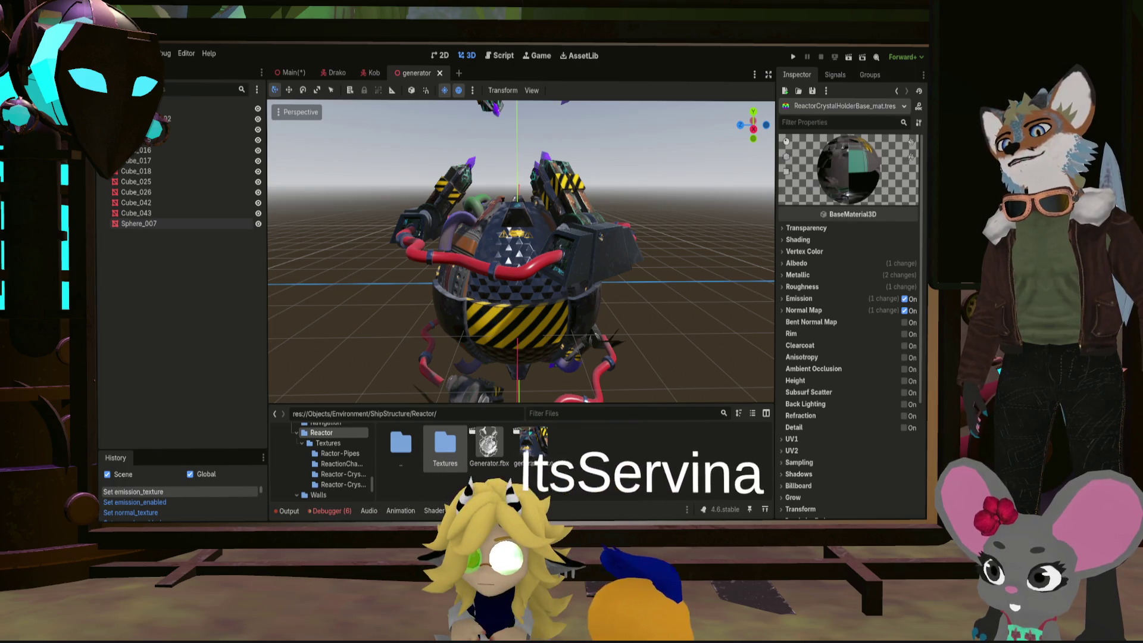
{"action": "double_click", "coordinate": [401, 444]}
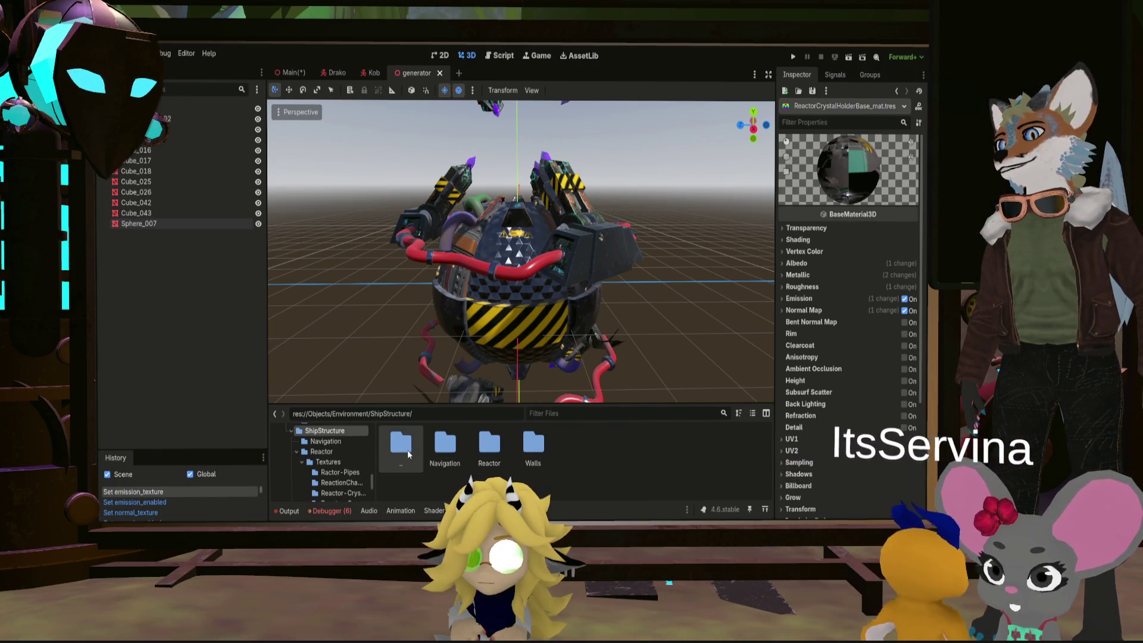
{"action": "double_click", "coordinate": [488, 443]}
{"action": "double_click", "coordinate": [444, 443]}
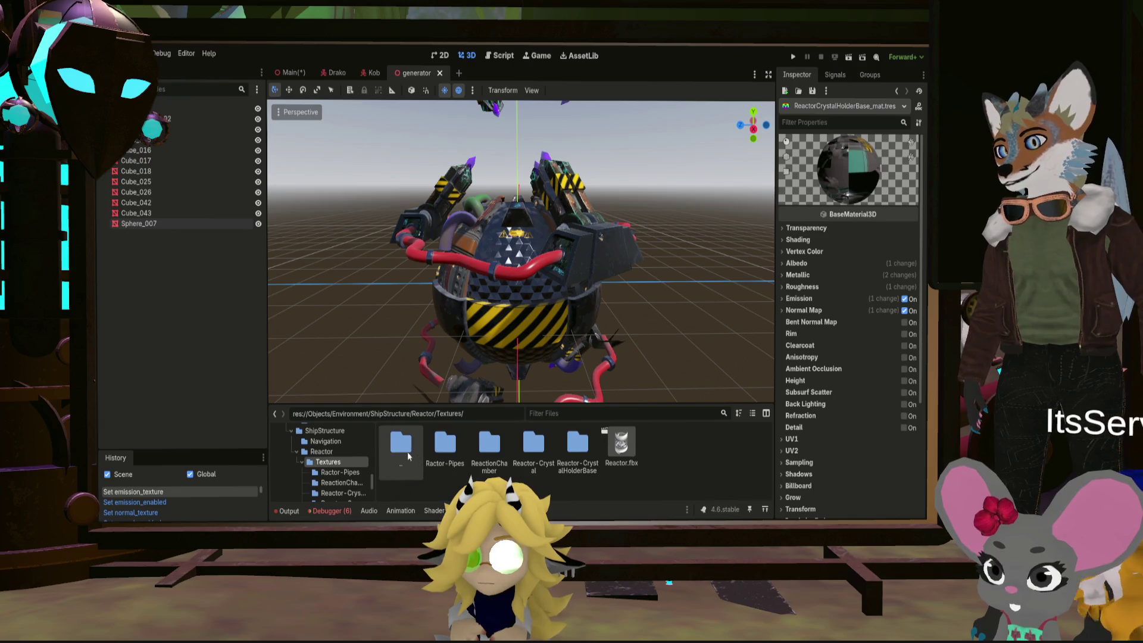
{"action": "double_click", "coordinate": [401, 444]}
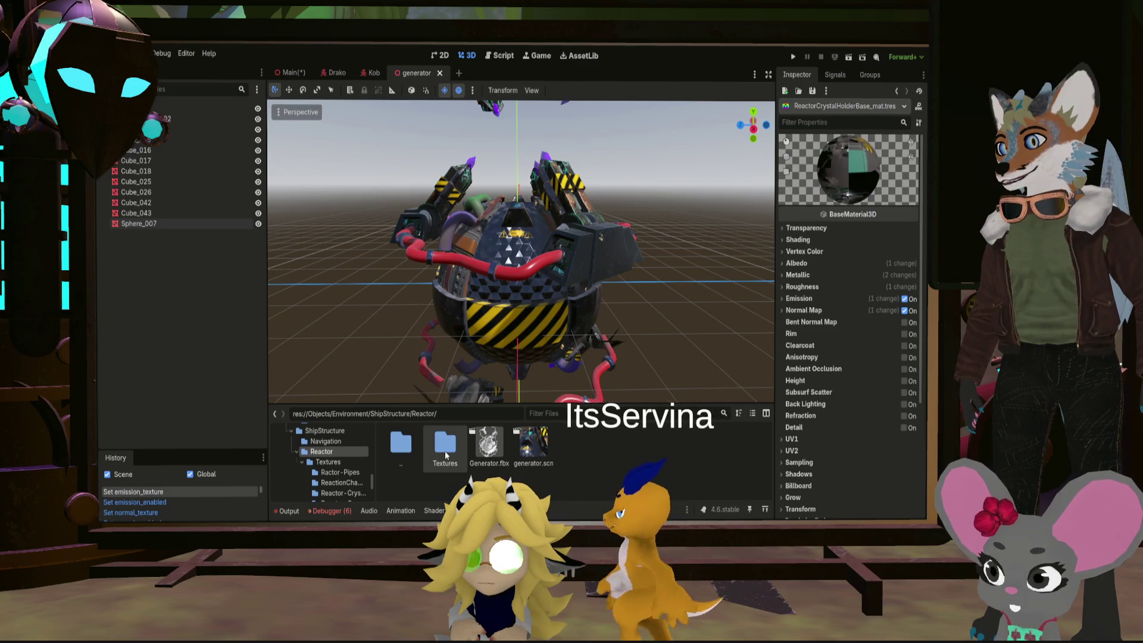
{"action": "double_click", "coordinate": [446, 447]}
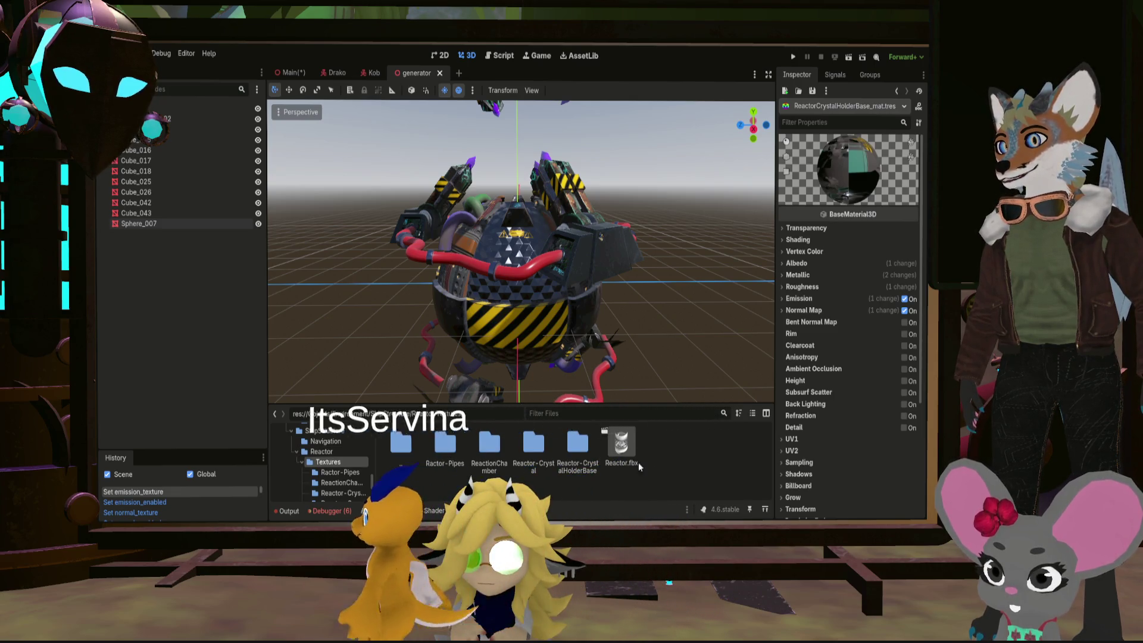
Move Reactor.fbx out of Textures into the Reactor folder and load generator.scn
{"action": "left_click", "coordinate": [620, 446]}
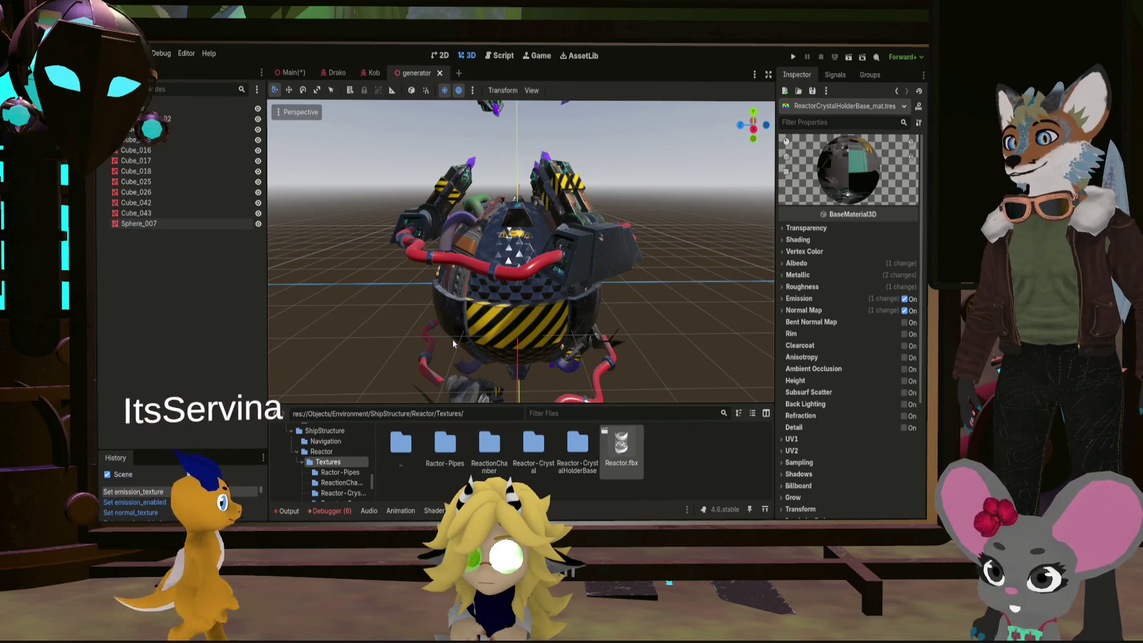
{"action": "left_click_drag", "start_coordinate": [621, 446], "coordinate": [402, 444]}
{"action": "double_click", "coordinate": [402, 443]}
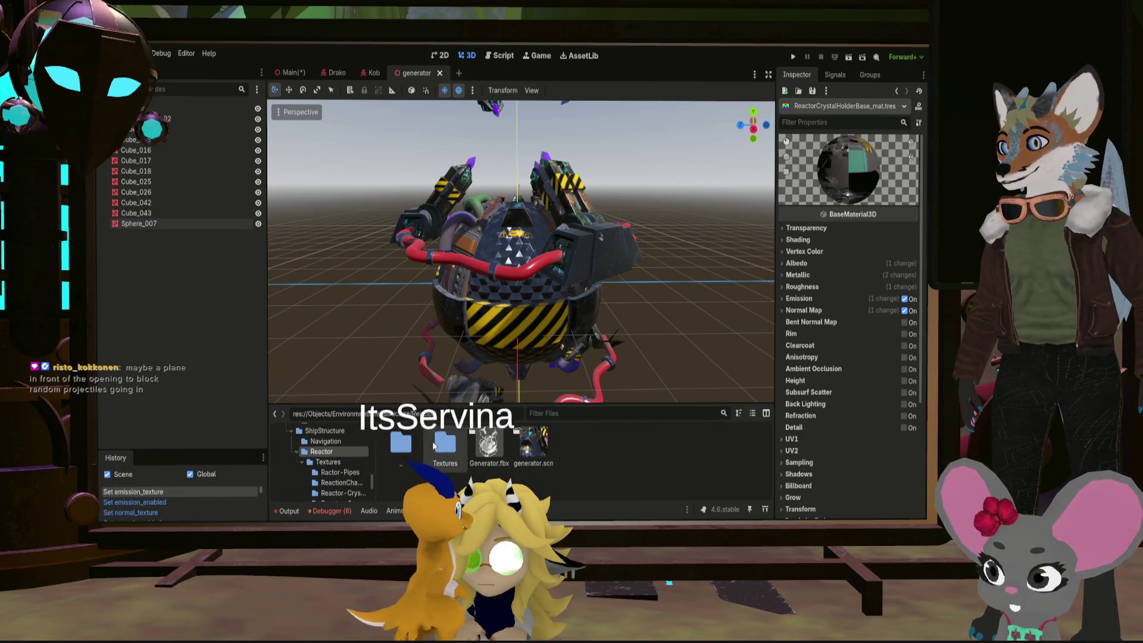
{"action": "double_click", "coordinate": [542, 442]}
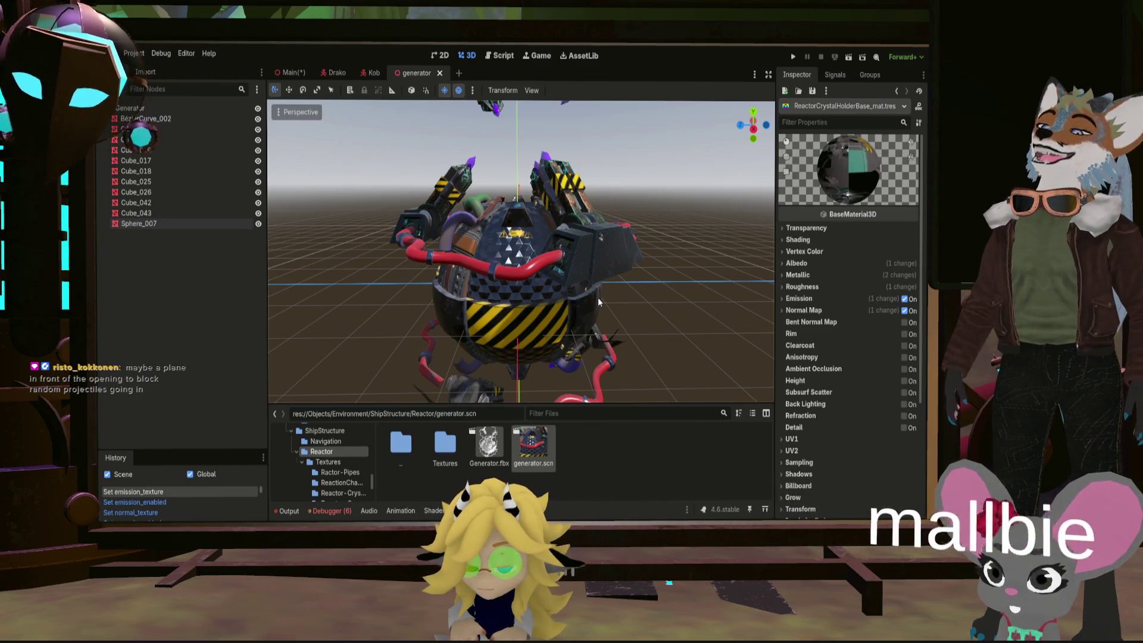
{"action": "scroll", "scroll_direction": "down", "scroll_amount": 3}
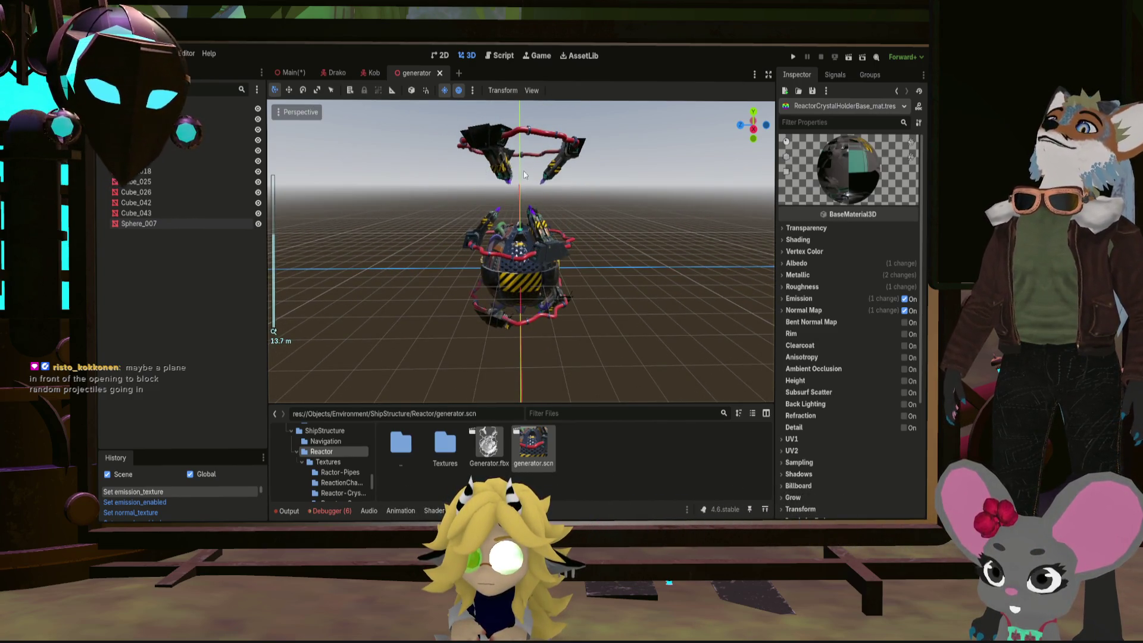
{"action": "scroll", "scroll_direction": "up", "scroll_amount": 3}
{"action": "scroll", "scroll_direction": "up", "scroll_amount": 3}
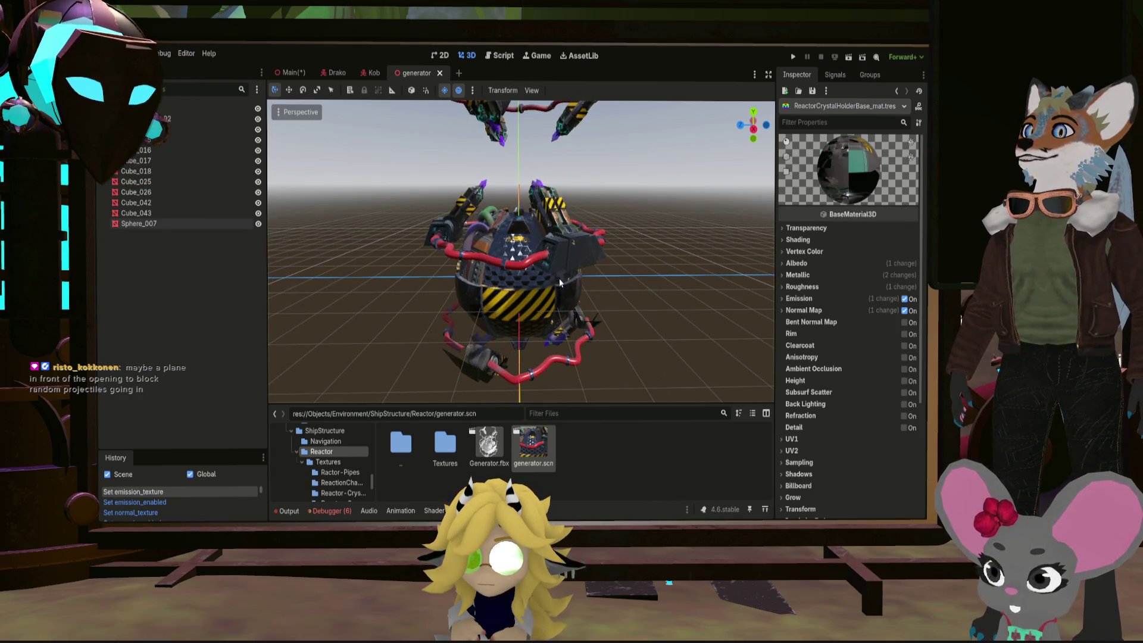
{"action": "scroll", "scroll_direction": "down", "scroll_amount": 3}
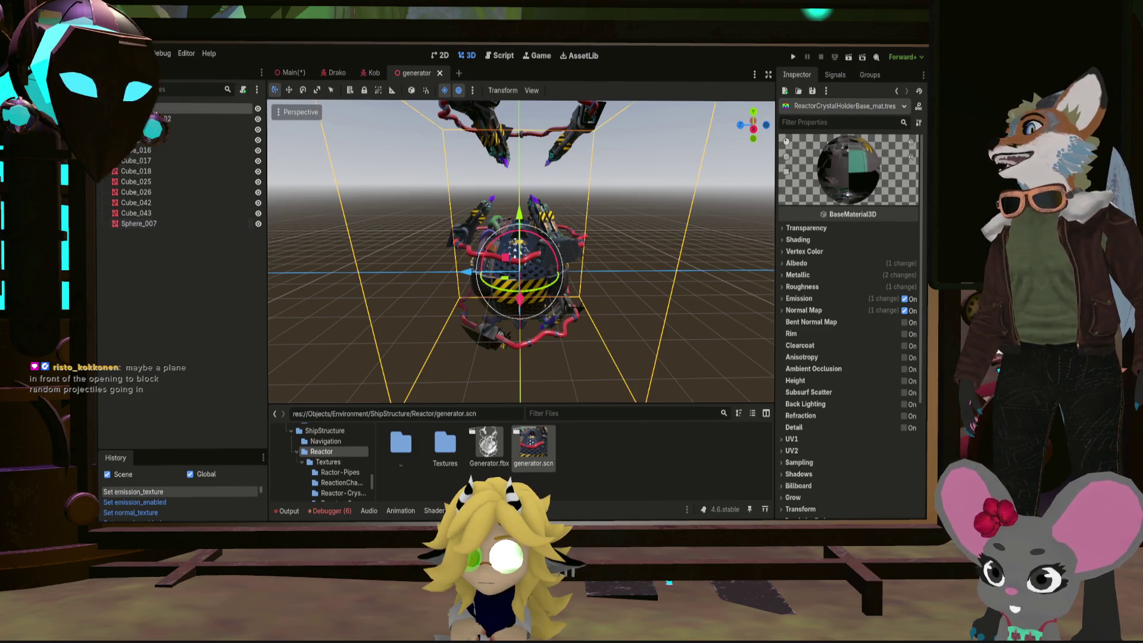
Select the Generator root node to show its properties in the Inspector
{"action": "left_click", "coordinate": [179, 108]}
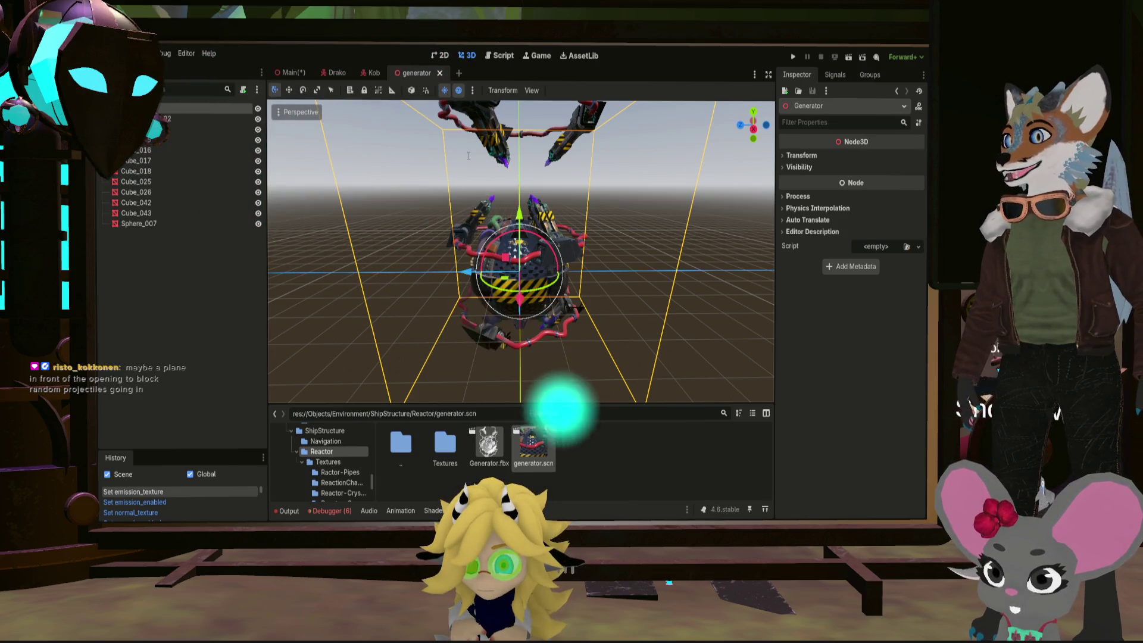
Add a StaticBody3D with a CollisionShape3D child using a New CylinderShape3D
{"action": "key", "text": "ctrl+a"}
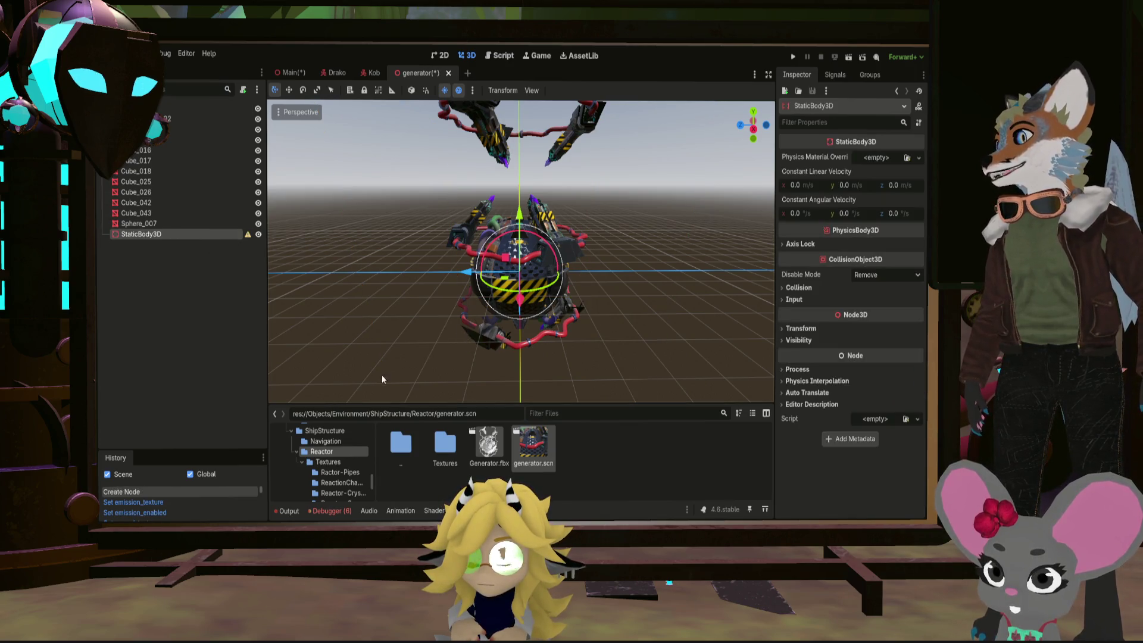
{"action": "key", "text": "ctrl+a"}
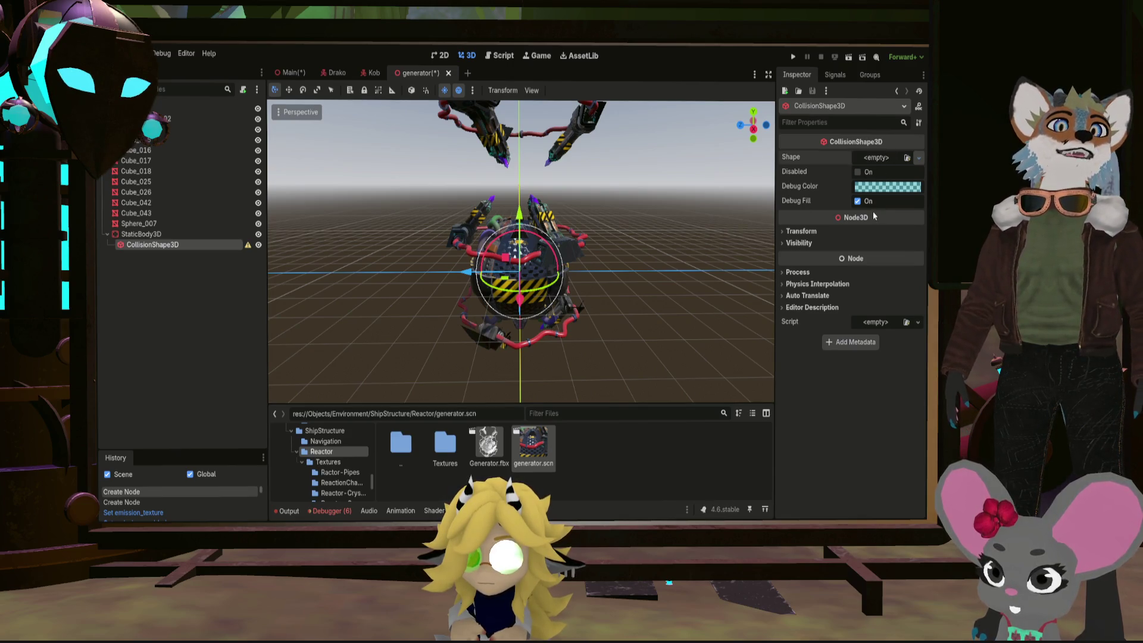
{"action": "key", "text": "ctrl+v"}
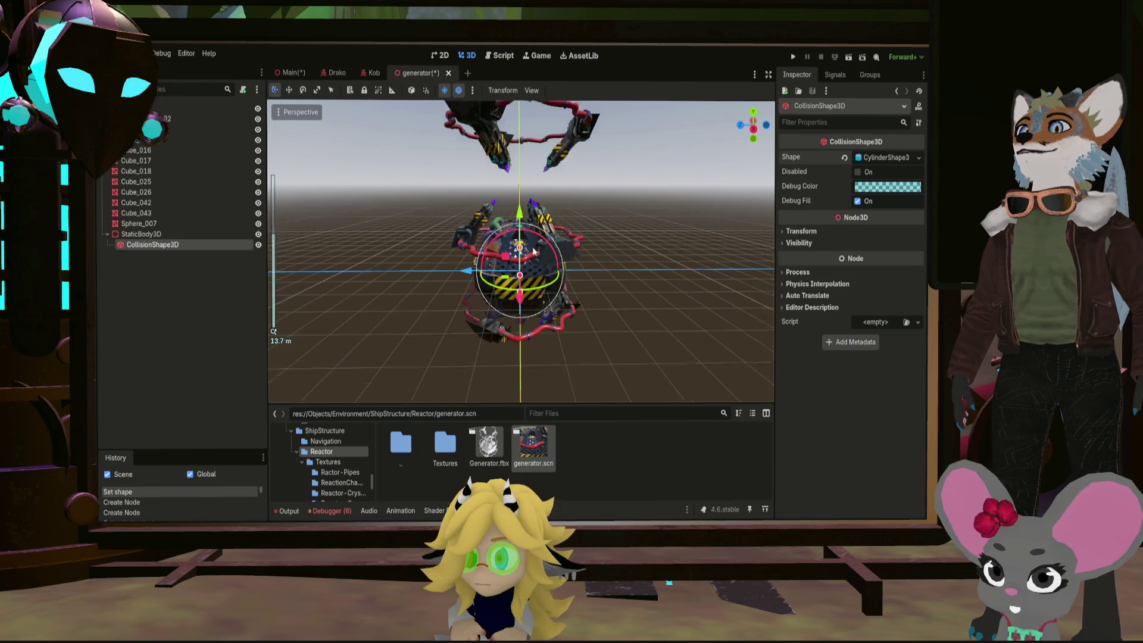
{"action": "scroll", "scroll_direction": "down", "scroll_amount": 3}
Stretch the cylinder shape in Right and Rear views to enclose the reactor, save, and return to Main
{"action": "left_click", "coordinate": [754, 126]}
{"action": "scroll", "scroll_direction": "up", "scroll_amount": 3}
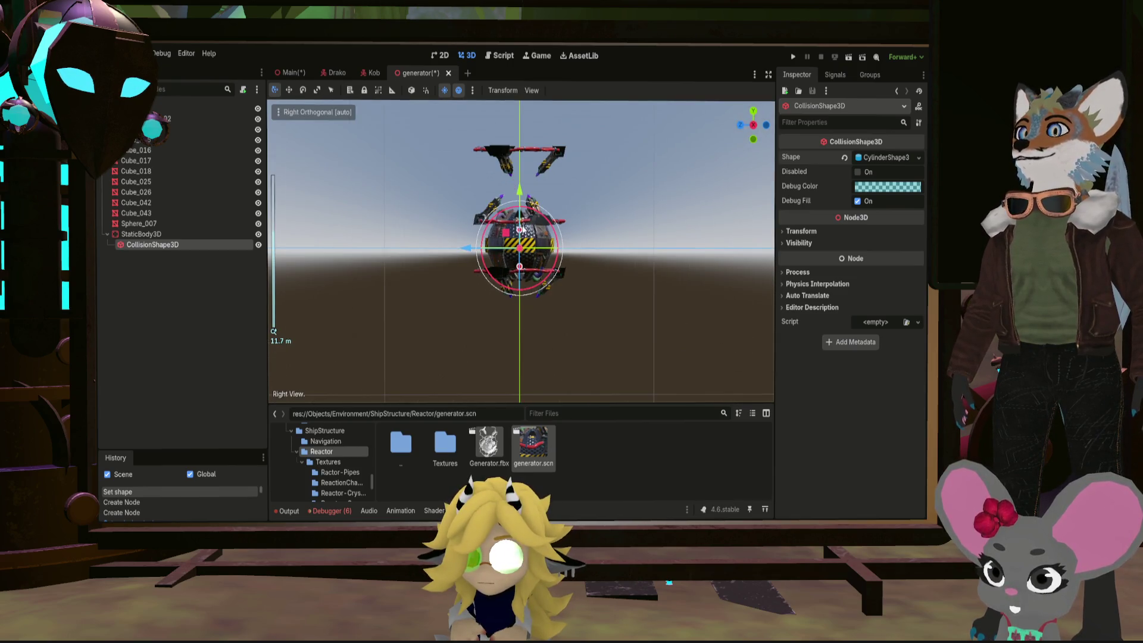
{"action": "left_click_drag", "start_coordinate": [518, 227], "coordinate": [528, 145]}
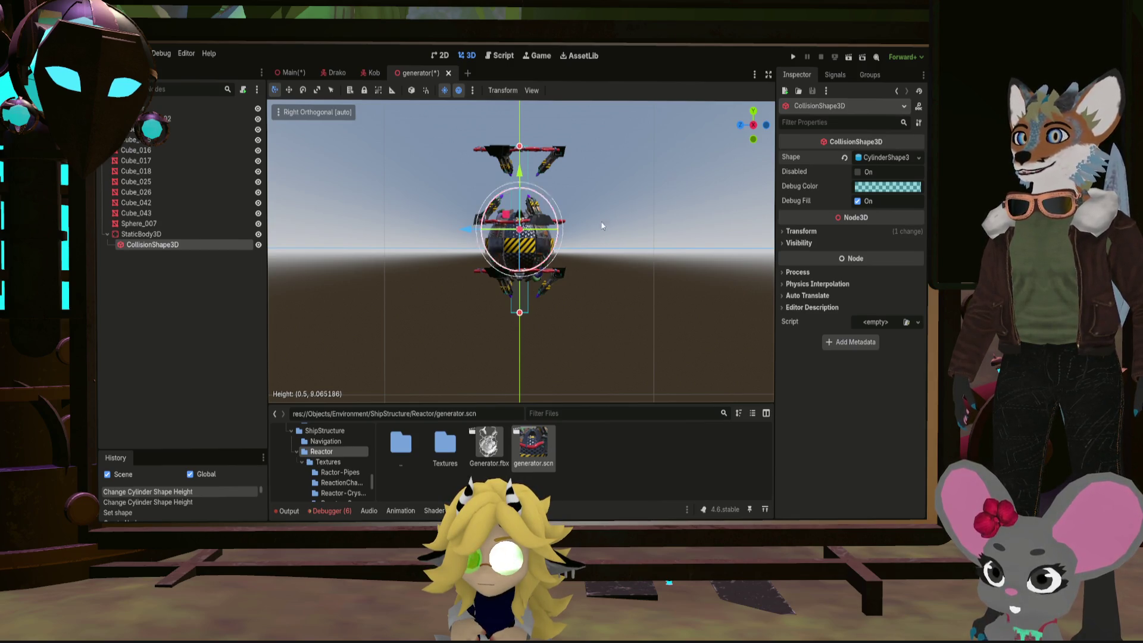
{"action": "left_click", "coordinate": [754, 125]}
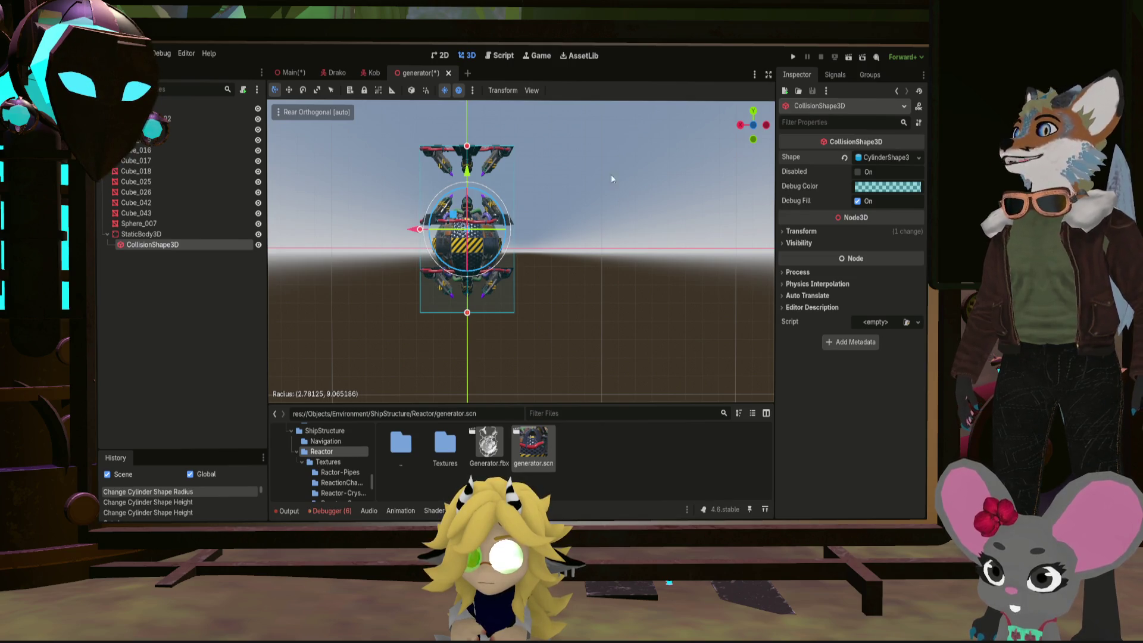
{"action": "left_click_drag", "start_coordinate": [600, 178], "coordinate": [633, 225]}
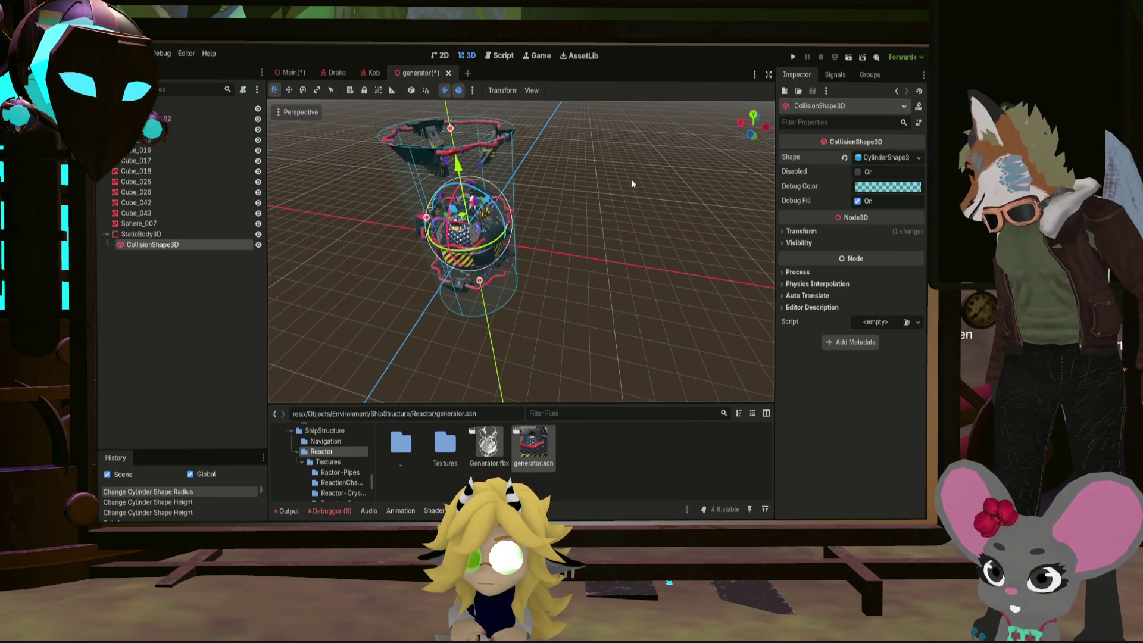
{"action": "key", "text": "ctrl+s"}
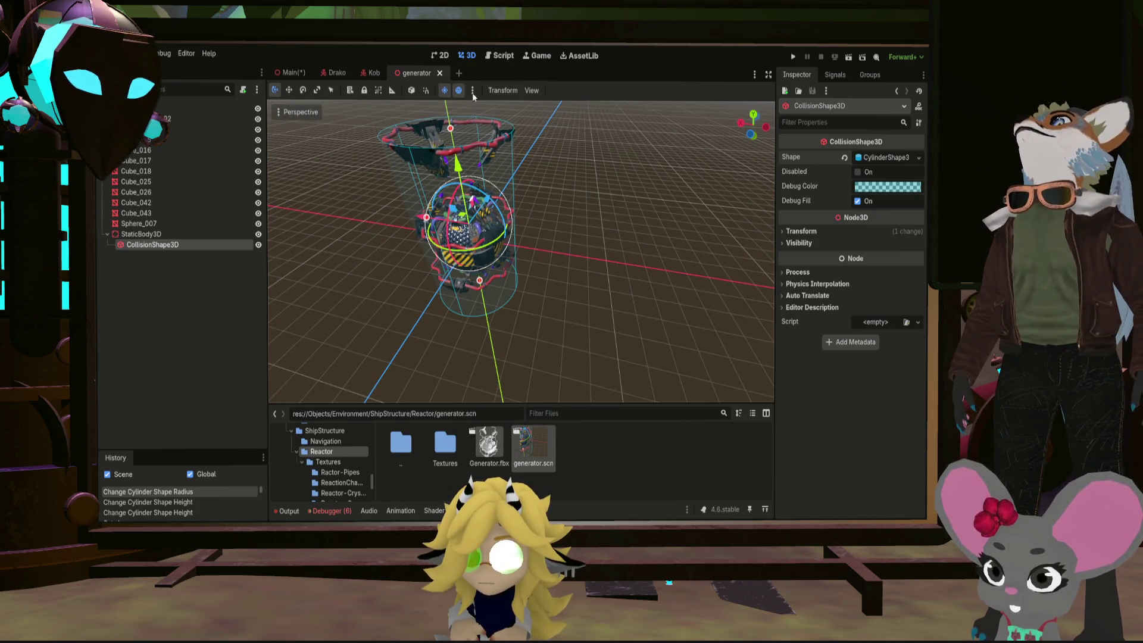
{"action": "left_click", "coordinate": [288, 73]}
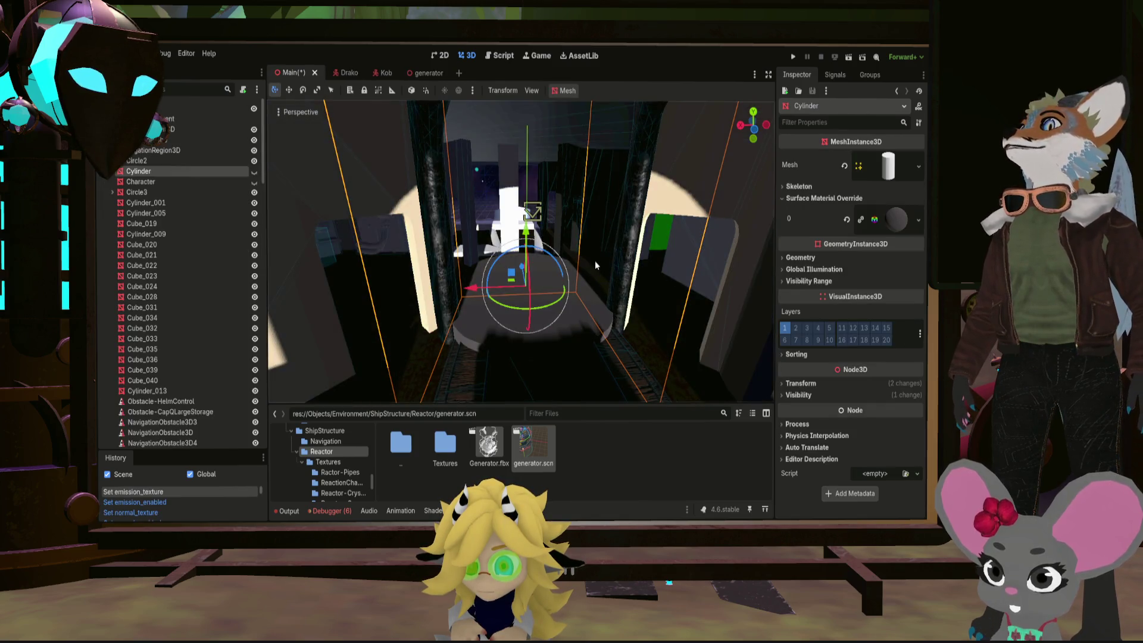
Save Main, instance generator.scn as a Generator node, and view it from the left side
{"action": "key", "text": "ctrl+s"}
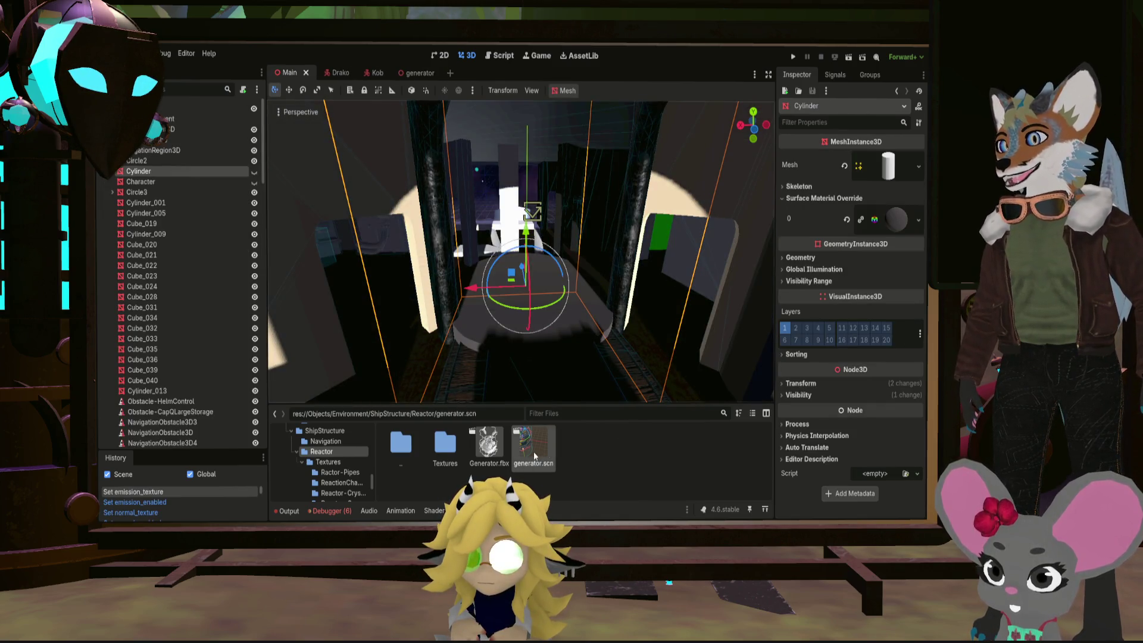
{"action": "left_click_drag", "start_coordinate": [534, 450], "coordinate": [180, 154]}
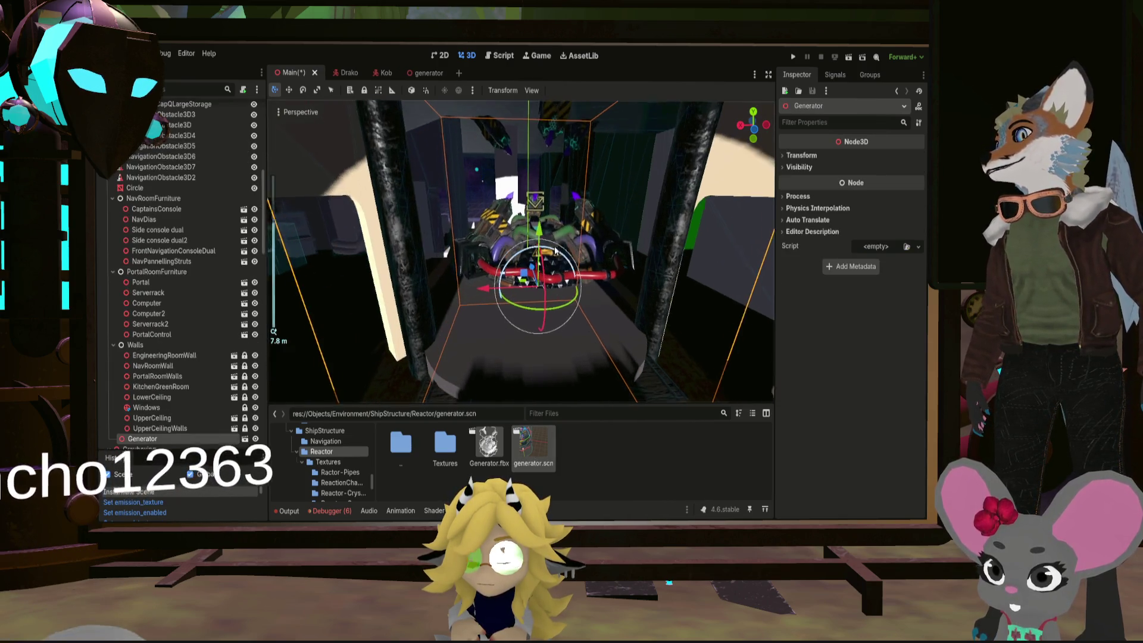
{"action": "middle_click", "coordinate": [518, 204]}
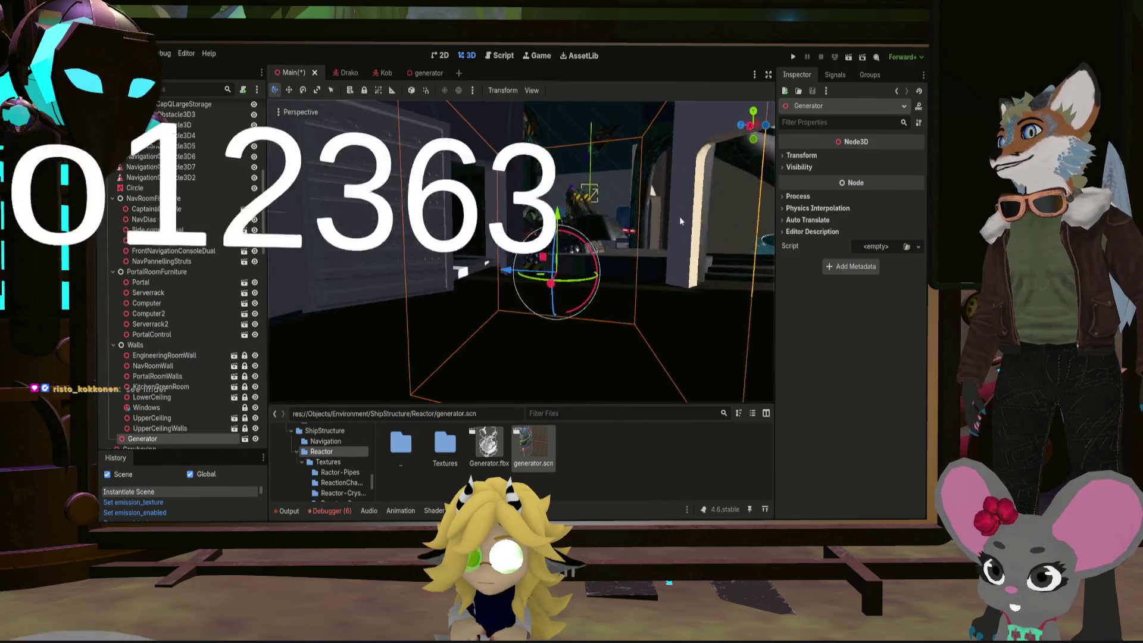
{"action": "left_click_drag", "start_coordinate": [670, 245], "coordinate": [475, 290]}
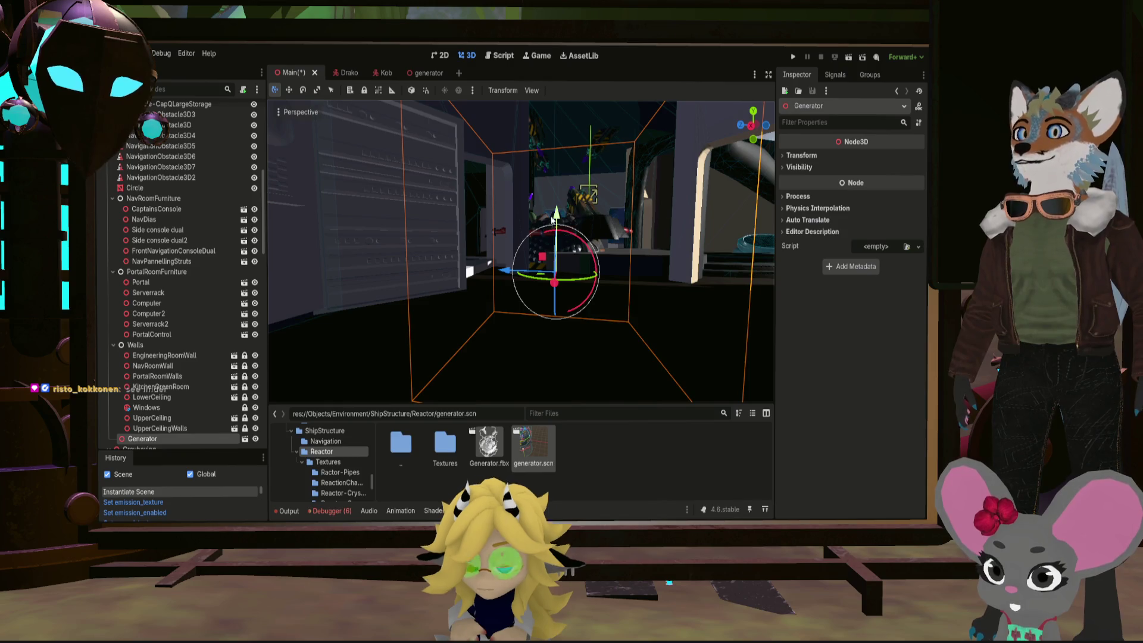
{"action": "left_click", "coordinate": [755, 126]}
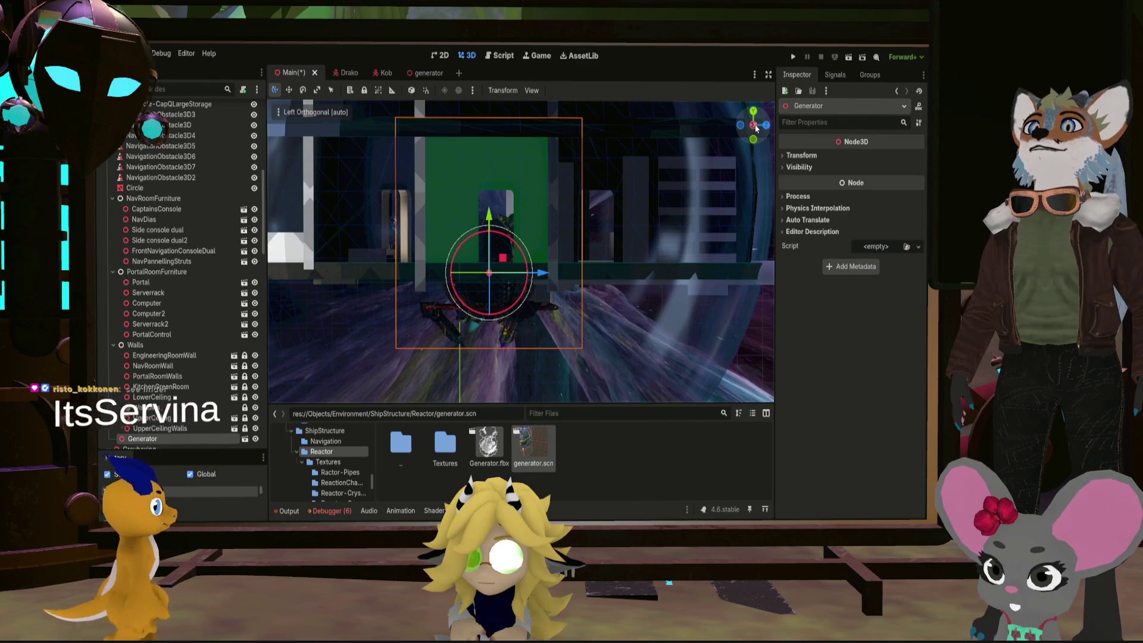
Move the Generator along its depth axis from a side view and orbit to check it within the ship
{"action": "key", "text": "KP_3"}
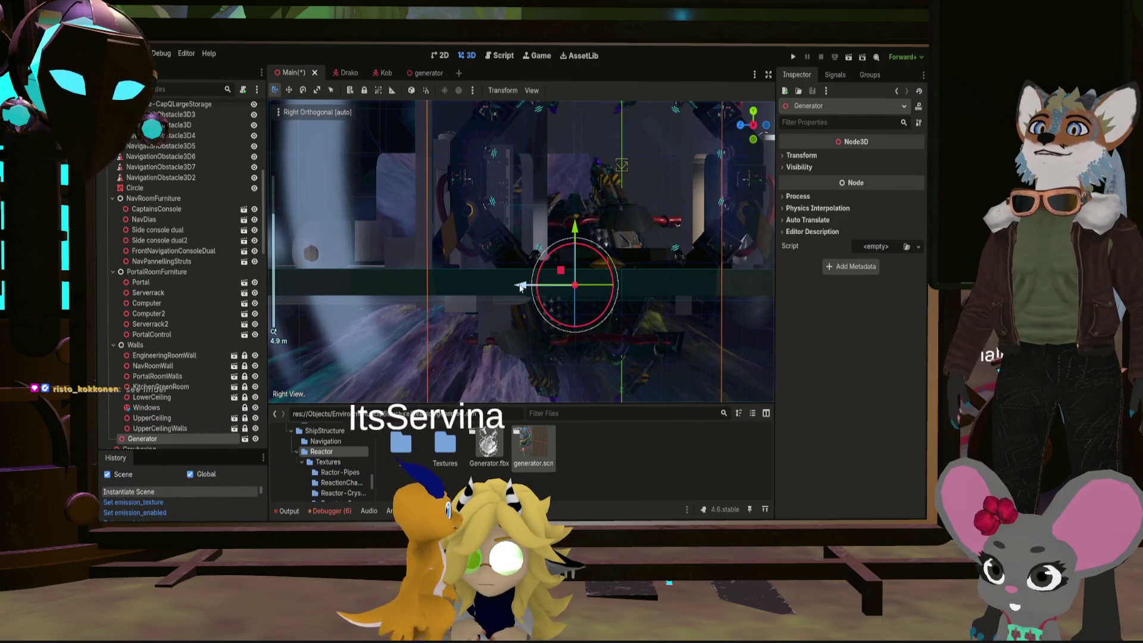
{"action": "left_click_drag", "start_coordinate": [519, 286], "coordinate": [554, 287]}
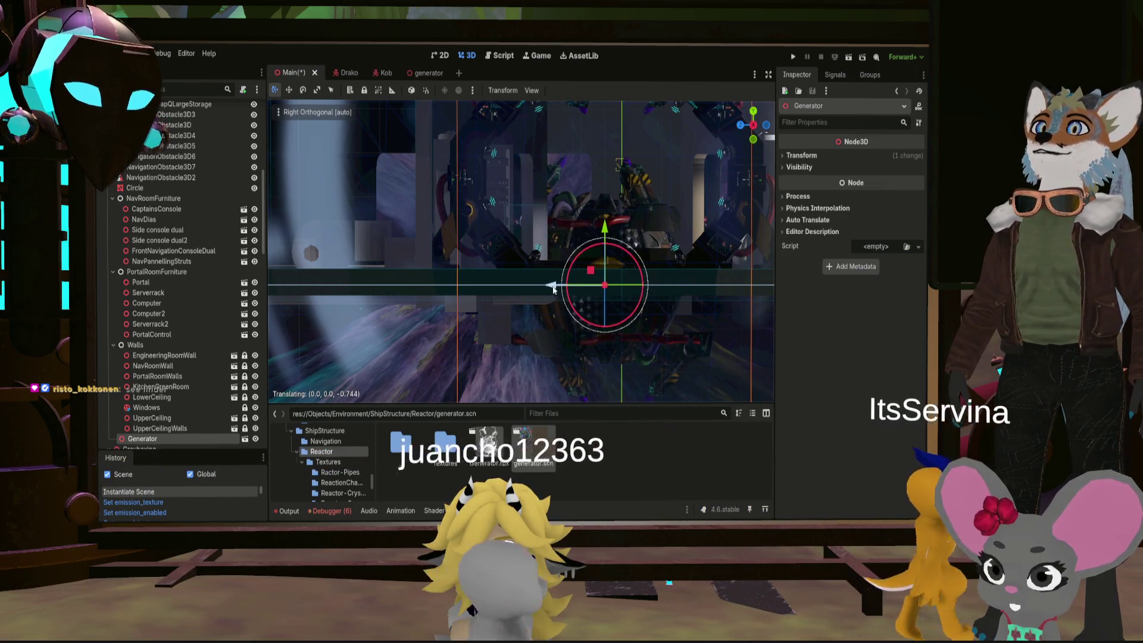
{"action": "middle_click", "coordinate": [553, 287]}
{"action": "left_click_drag", "start_coordinate": [581, 250], "coordinate": [697, 328]}
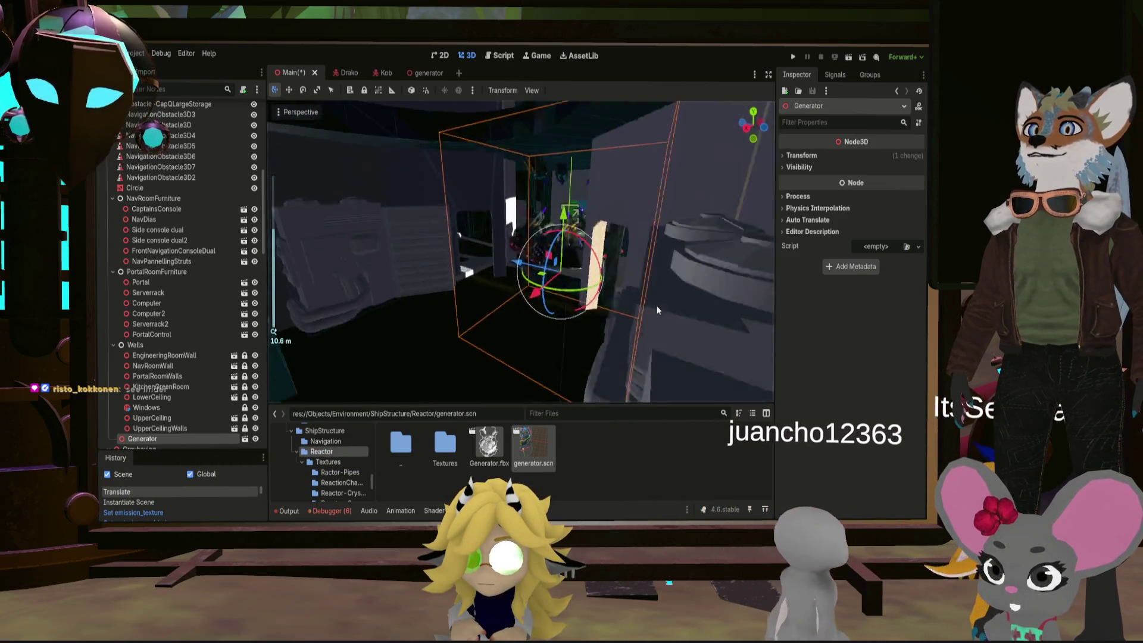
{"action": "scroll", "scroll_direction": "up", "scroll_amount": 3}
{"action": "left_click_drag", "start_coordinate": [580, 268], "coordinate": [551, 272]}
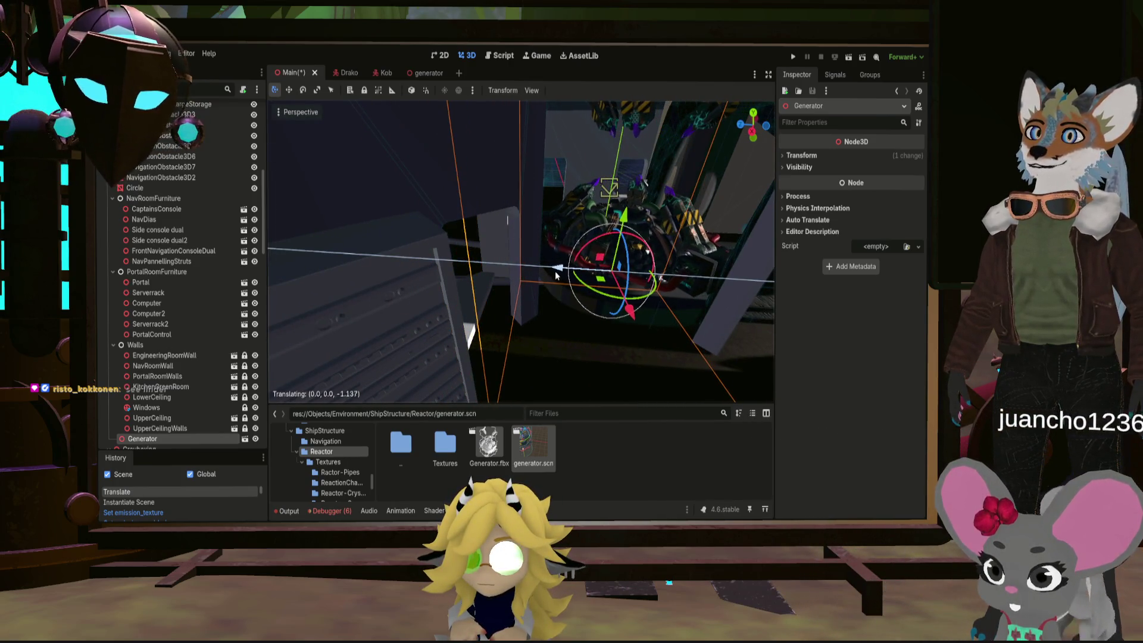
{"action": "left_click_drag", "start_coordinate": [553, 274], "coordinate": [514, 241]}
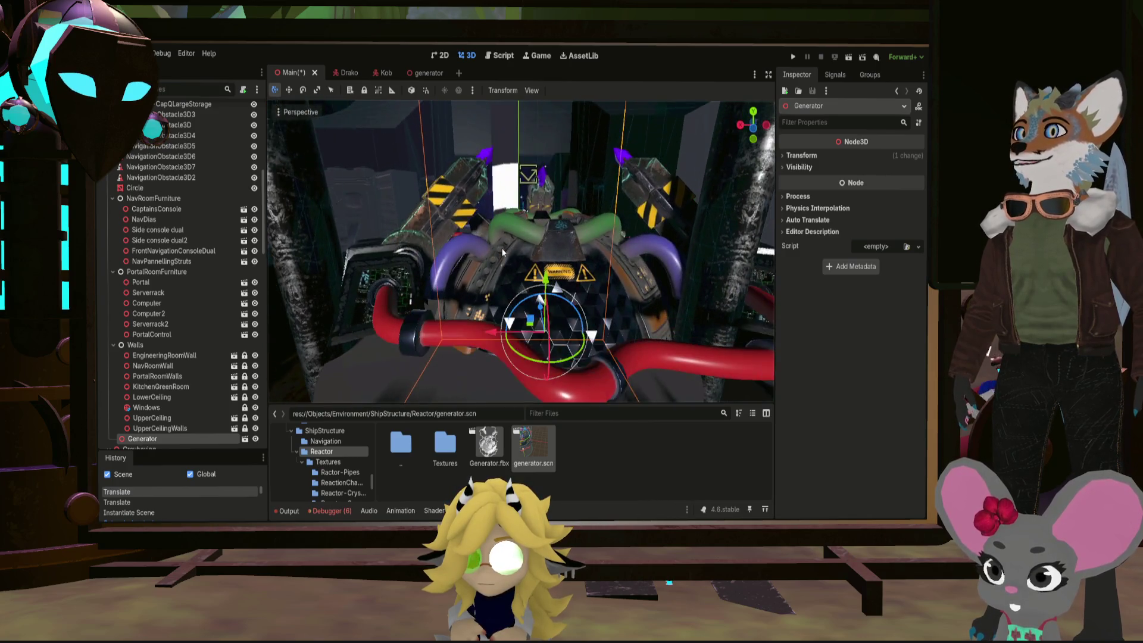
{"action": "scroll", "scroll_direction": "down", "scroll_amount": 3}
{"action": "left_click_drag", "start_coordinate": [523, 253], "coordinate": [629, 269]}
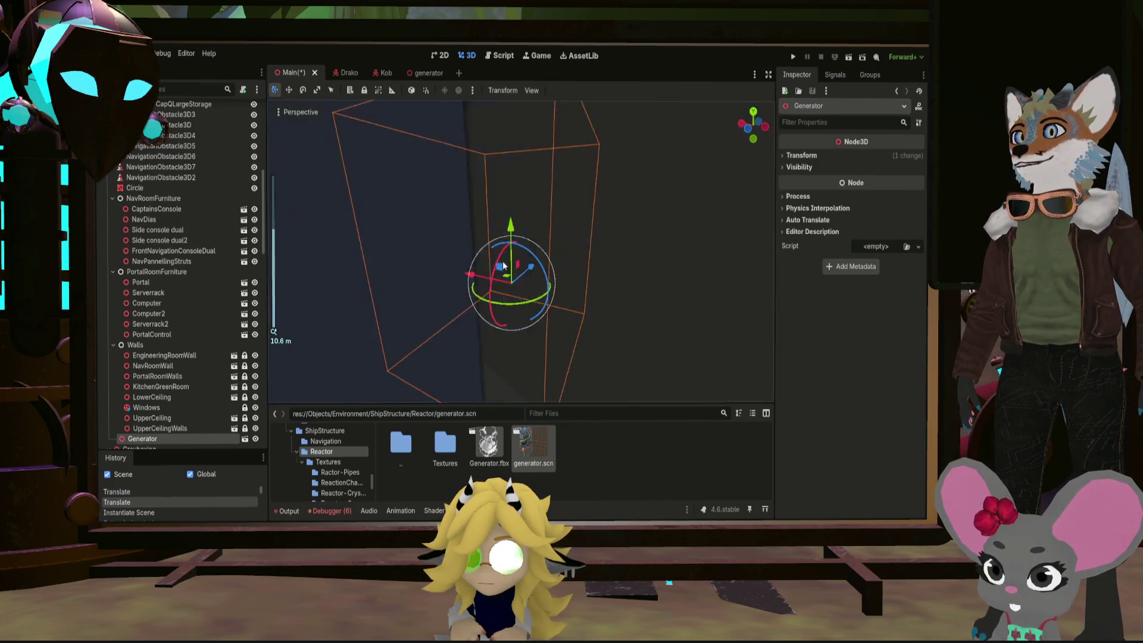
{"action": "scroll", "scroll_direction": "up", "scroll_amount": 3}
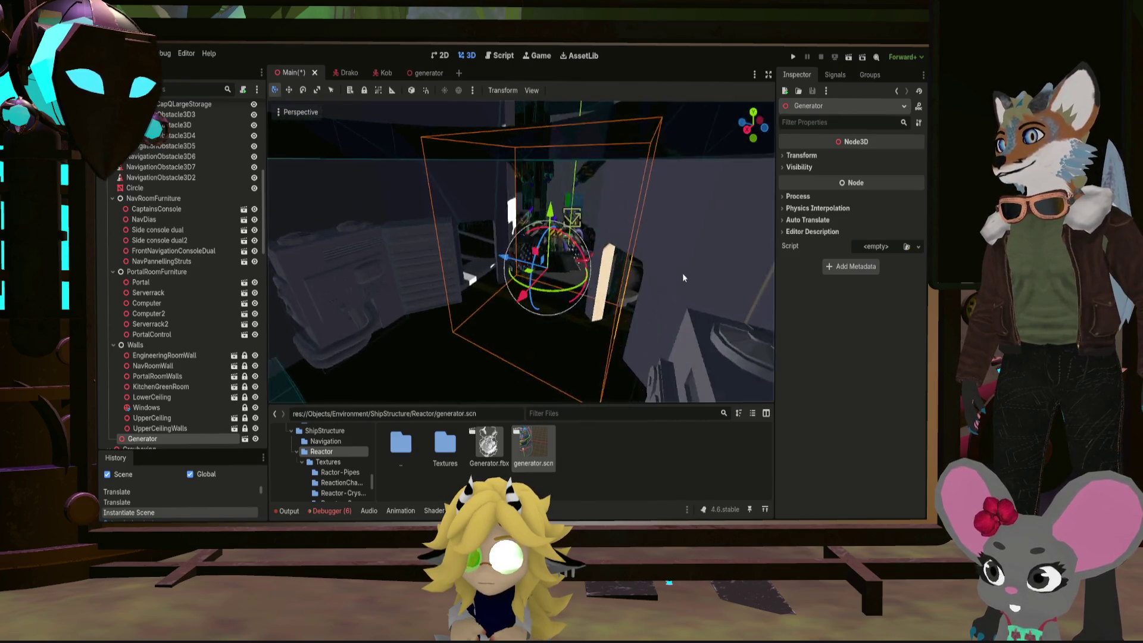
{"action": "left_click_drag", "start_coordinate": [700, 272], "coordinate": [622, 301]}
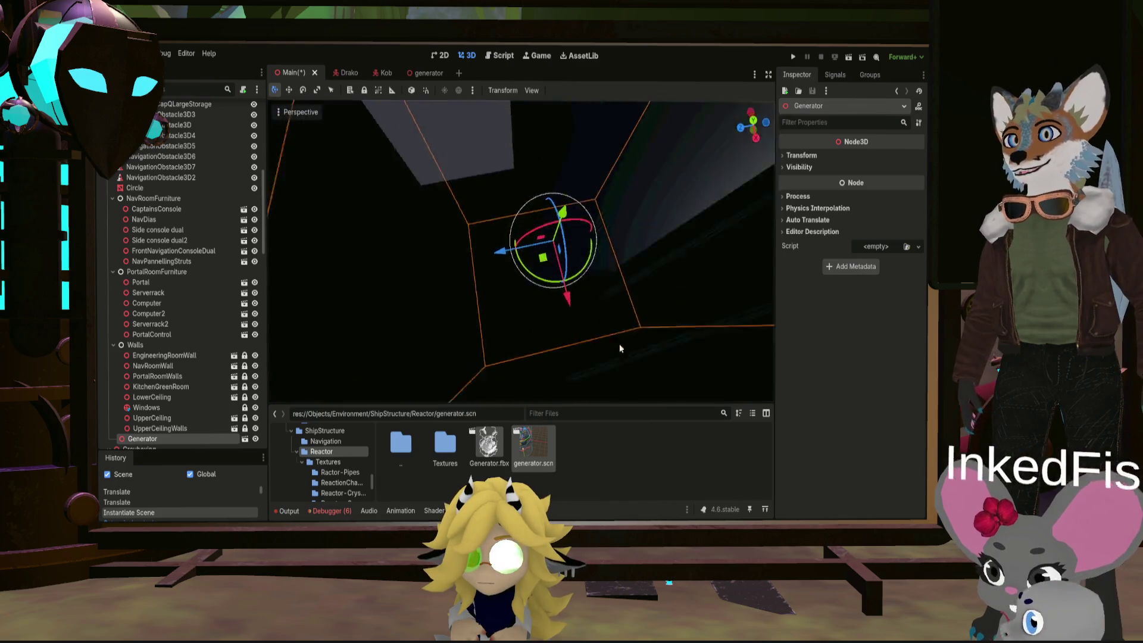
{"action": "scroll", "scroll_direction": "down", "scroll_amount": 3}
{"action": "scroll", "scroll_direction": "down", "scroll_amount": 3}
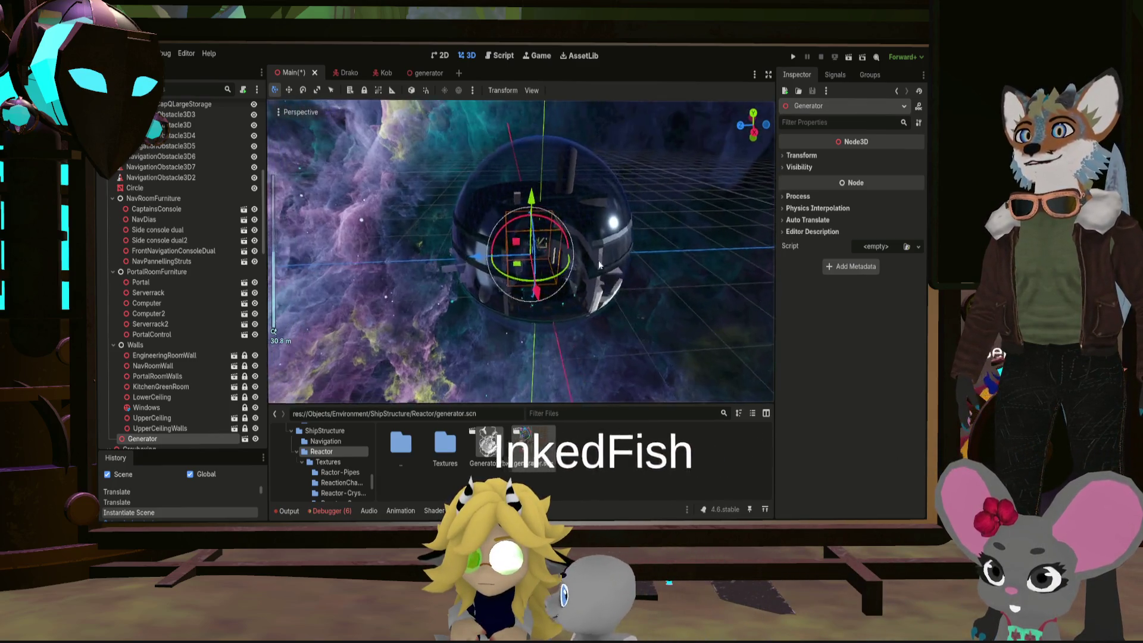
{"action": "left_click_drag", "start_coordinate": [617, 263], "coordinate": [533, 262]}
{"action": "scroll", "scroll_direction": "up", "scroll_amount": 3}
{"action": "scroll", "scroll_direction": "down", "scroll_amount": 3}
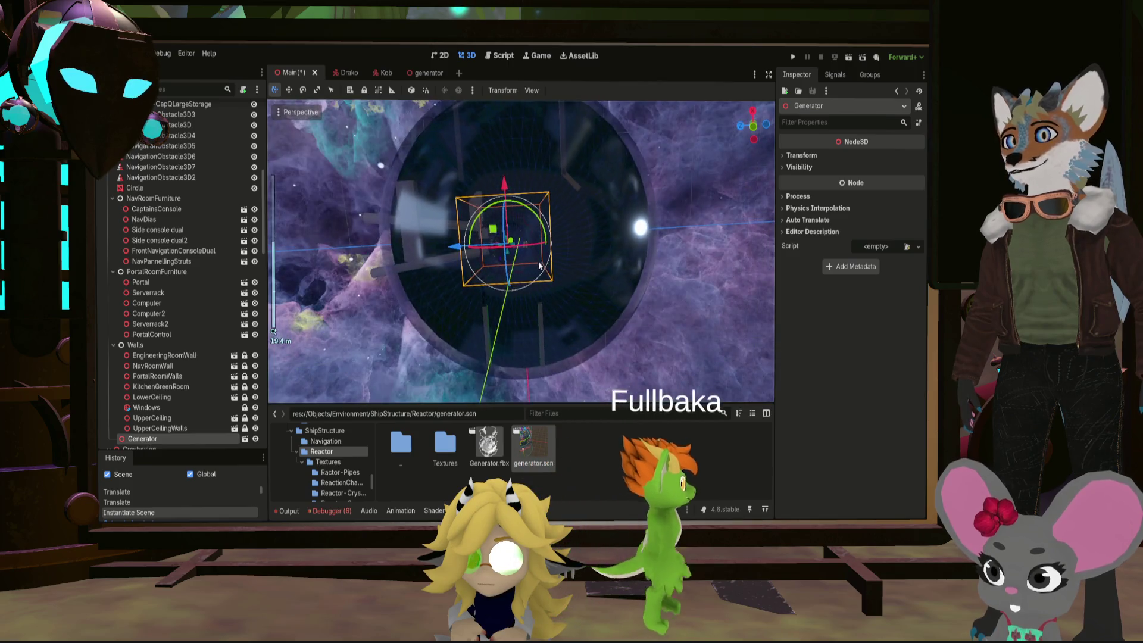
From a bottom view, fine-tune the Generator's position along X and its depth axis
{"action": "left_click", "coordinate": [754, 126]}
{"action": "left_click", "coordinate": [754, 126]}
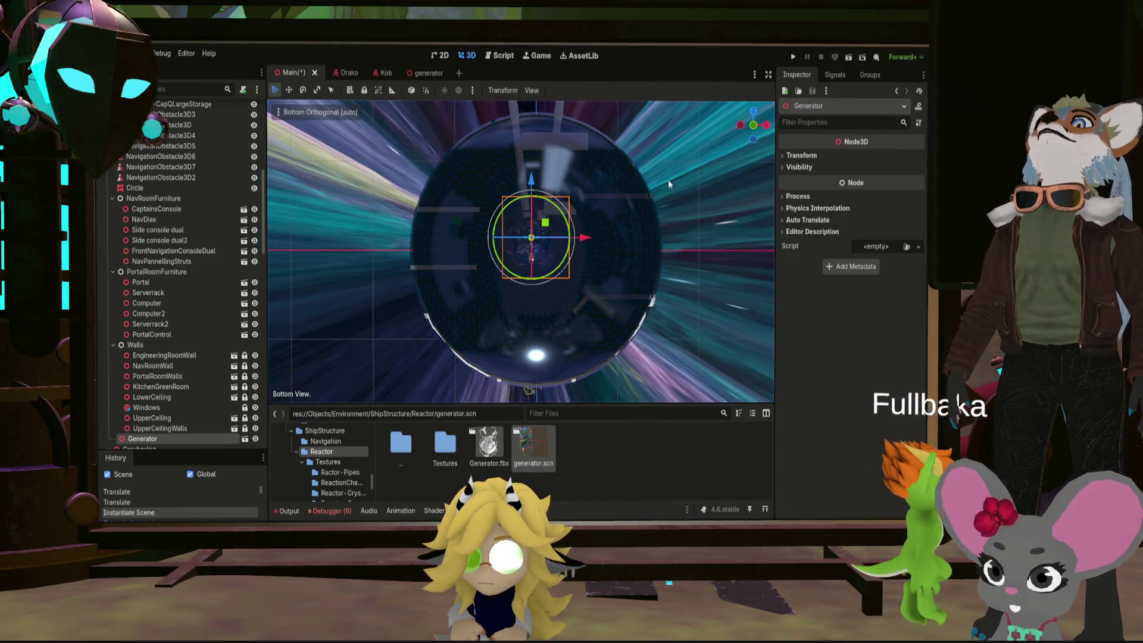
{"action": "left_click_drag", "start_coordinate": [624, 207], "coordinate": [628, 262]}
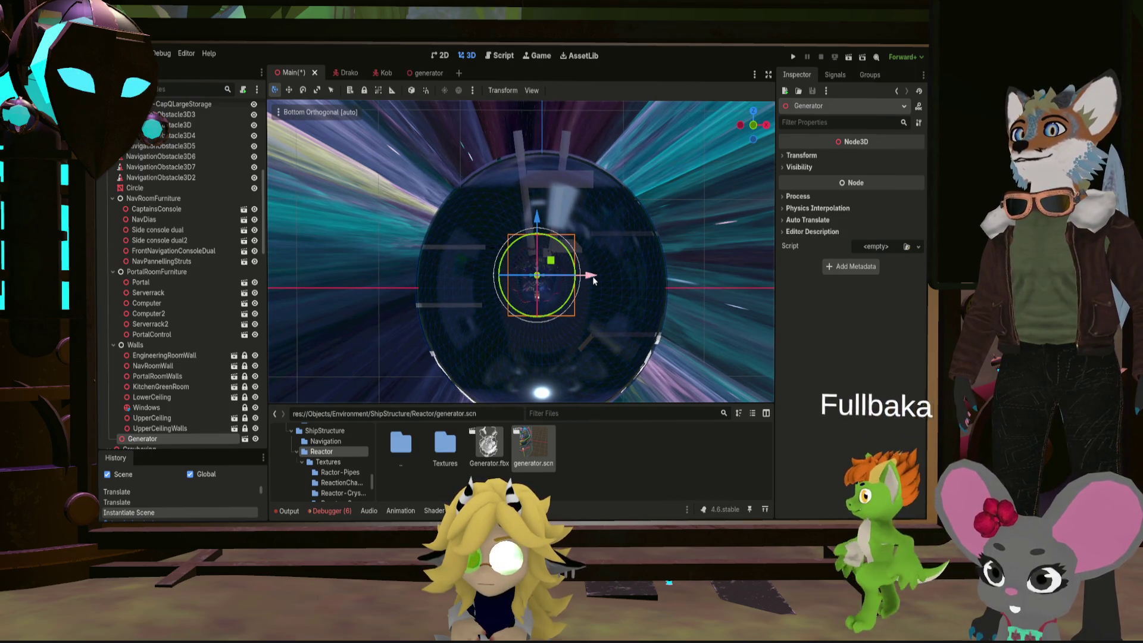
{"action": "left_click_drag", "start_coordinate": [592, 278], "coordinate": [599, 277]}
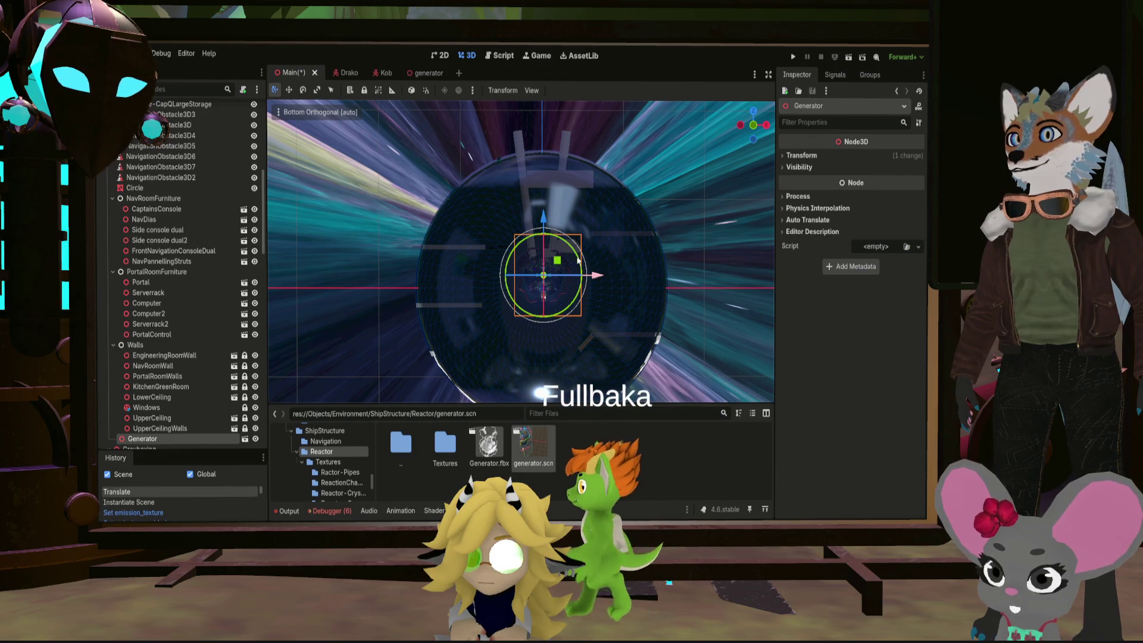
{"action": "left_click_drag", "start_coordinate": [544, 221], "coordinate": [544, 232]}
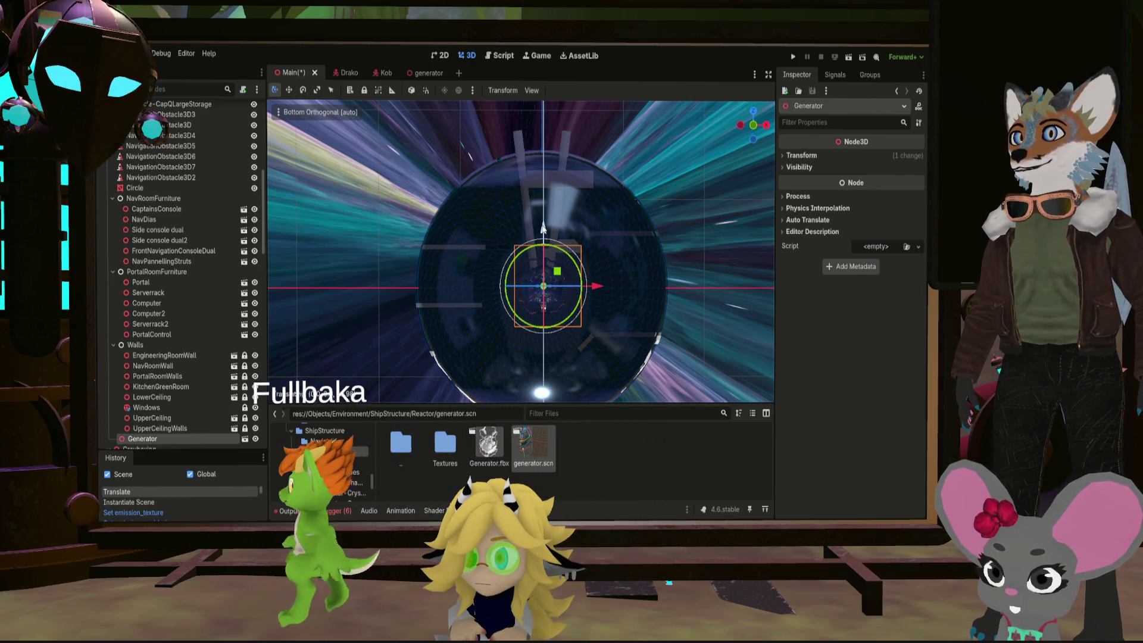
{"action": "scroll", "scroll_direction": "up", "scroll_amount": 3}
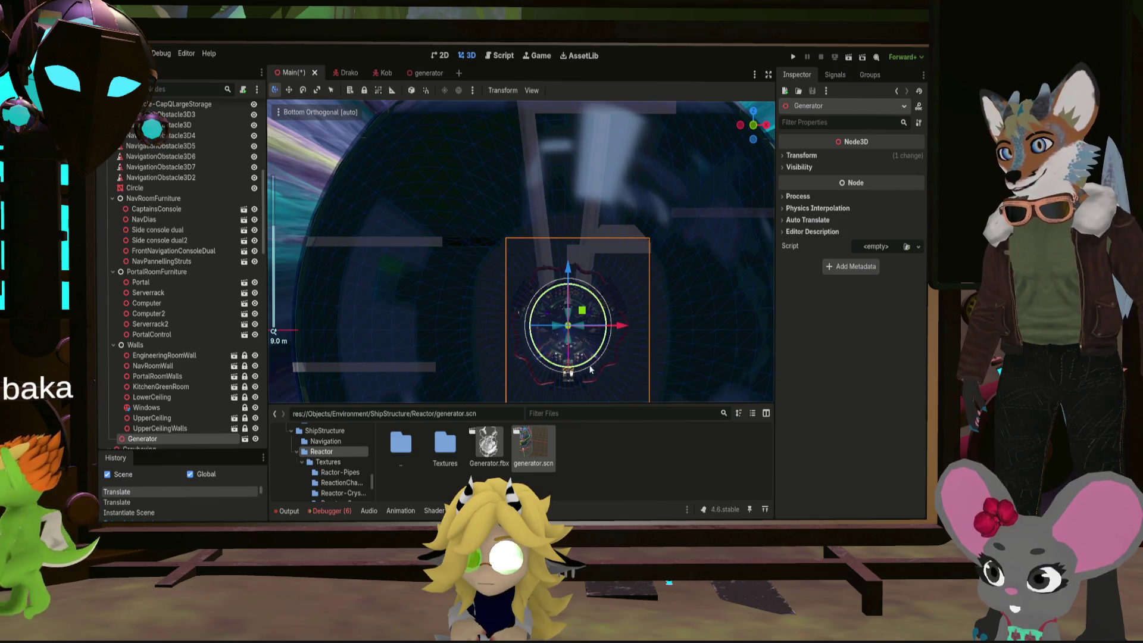
{"action": "scroll", "scroll_direction": "up", "scroll_amount": 3}
{"action": "scroll", "scroll_direction": "up", "scroll_amount": 3}
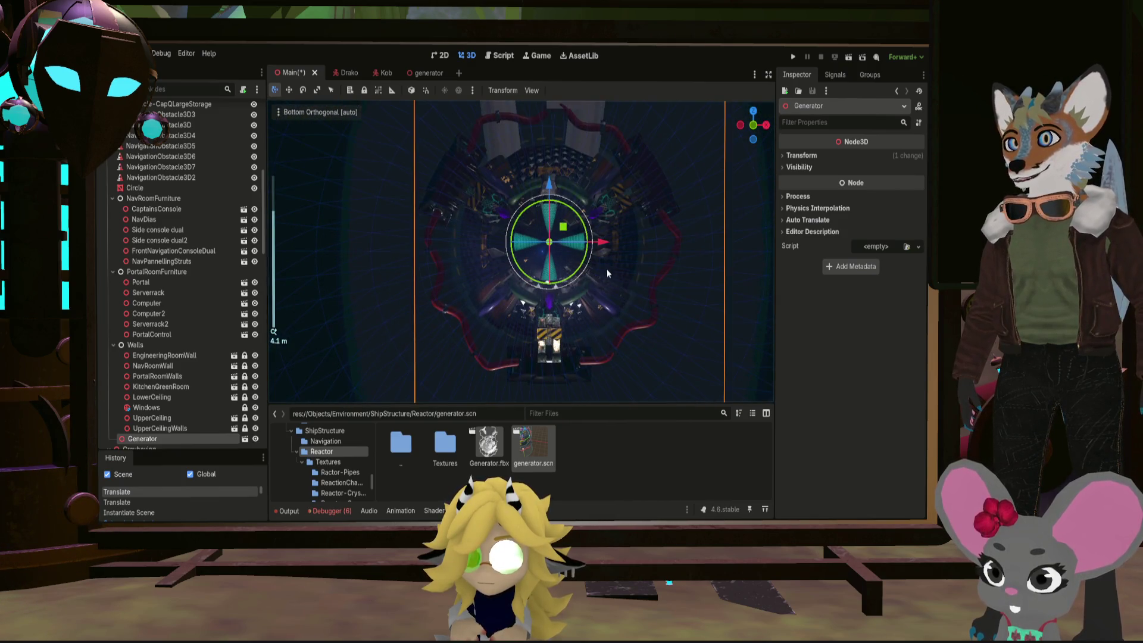
{"action": "left_click_drag", "start_coordinate": [550, 183], "coordinate": [550, 193]}
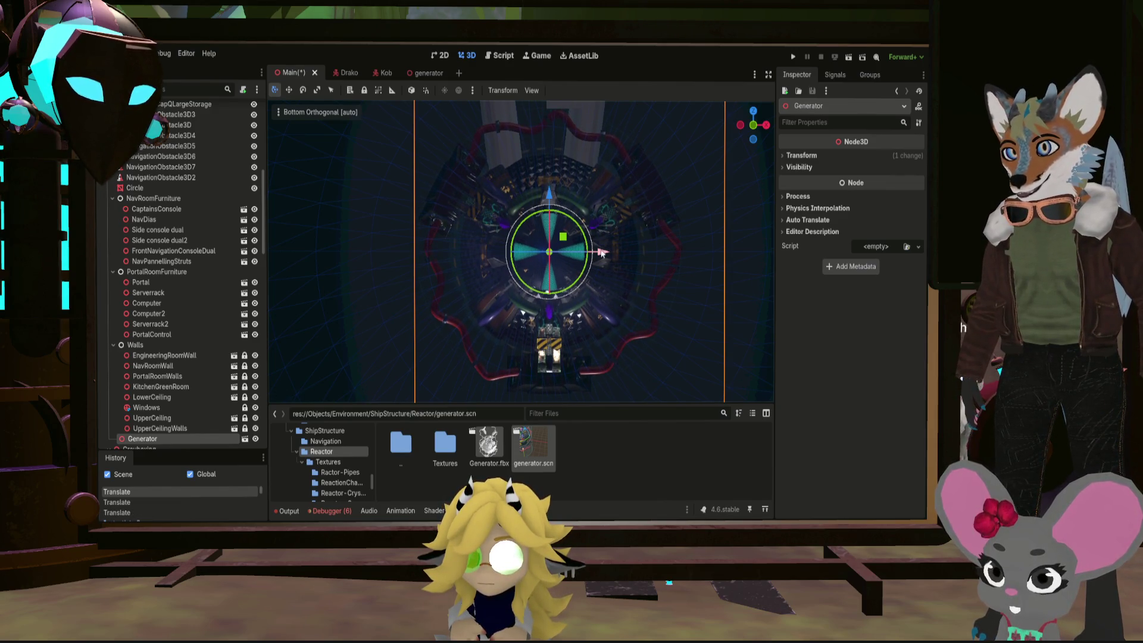
{"action": "left_click_drag", "start_coordinate": [601, 253], "coordinate": [594, 253]}
{"action": "scroll", "scroll_direction": "up", "scroll_amount": 3}
{"action": "scroll", "scroll_direction": "up", "scroll_amount": 3}
{"action": "scroll", "scroll_direction": "up", "scroll_amount": 3}
{"action": "scroll", "scroll_direction": "up", "scroll_amount": 3}
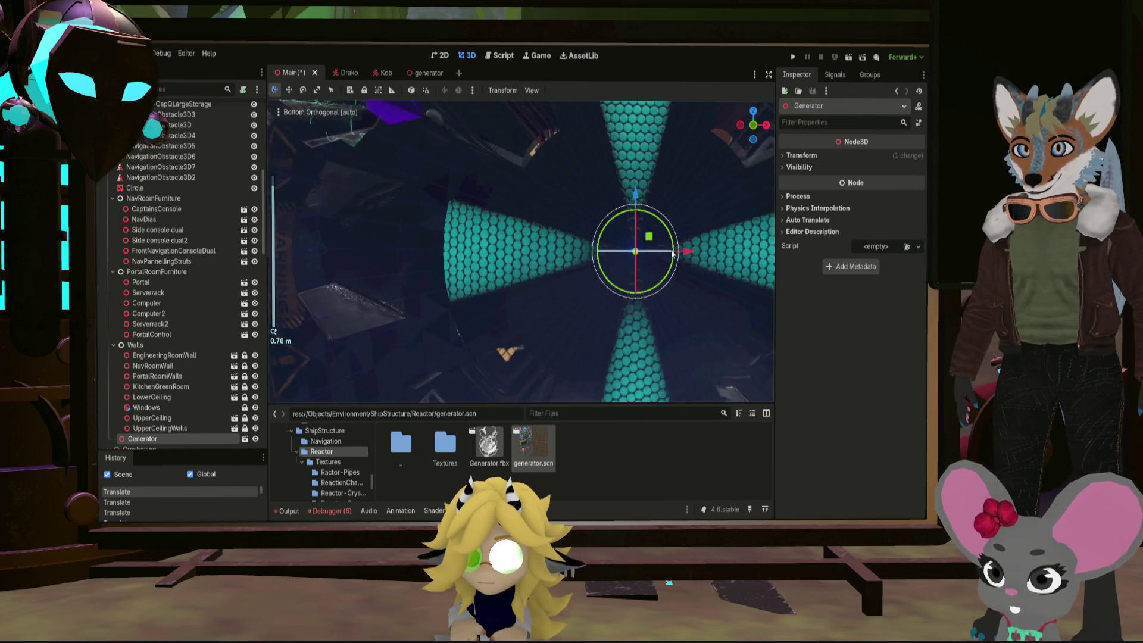
{"action": "scroll", "scroll_direction": "up", "scroll_amount": 3}
{"action": "left_click_drag", "start_coordinate": [731, 253], "coordinate": [725, 253]}
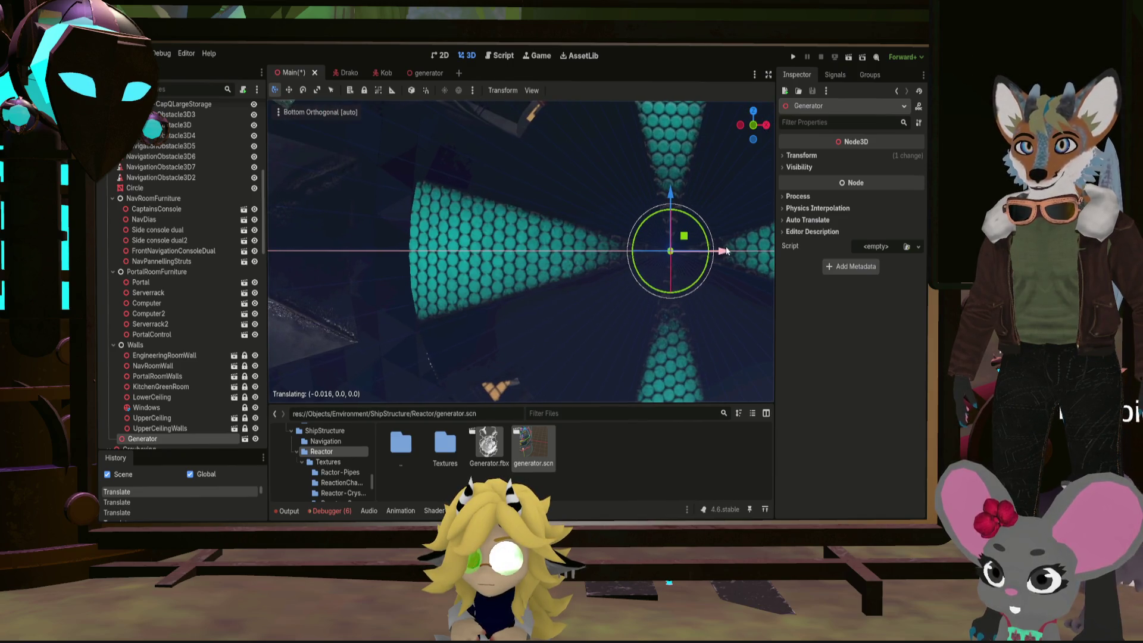
{"action": "left_click_drag", "start_coordinate": [670, 193], "coordinate": [670, 190]}
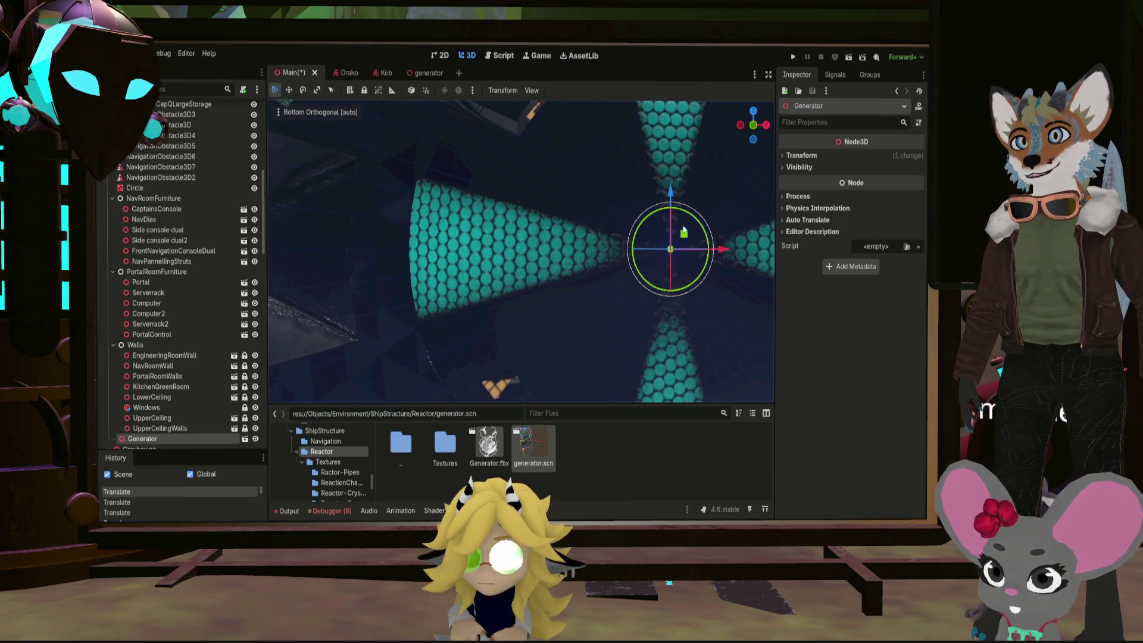
{"action": "scroll", "scroll_direction": "down", "scroll_amount": 3}
{"action": "scroll", "scroll_direction": "down", "scroll_amount": 3}
Return to perspective, verify the Generator's placement, and select the Circle mesh beside it
{"action": "middle_click", "coordinate": [656, 244]}
{"action": "scroll", "scroll_direction": "down", "scroll_amount": 3}
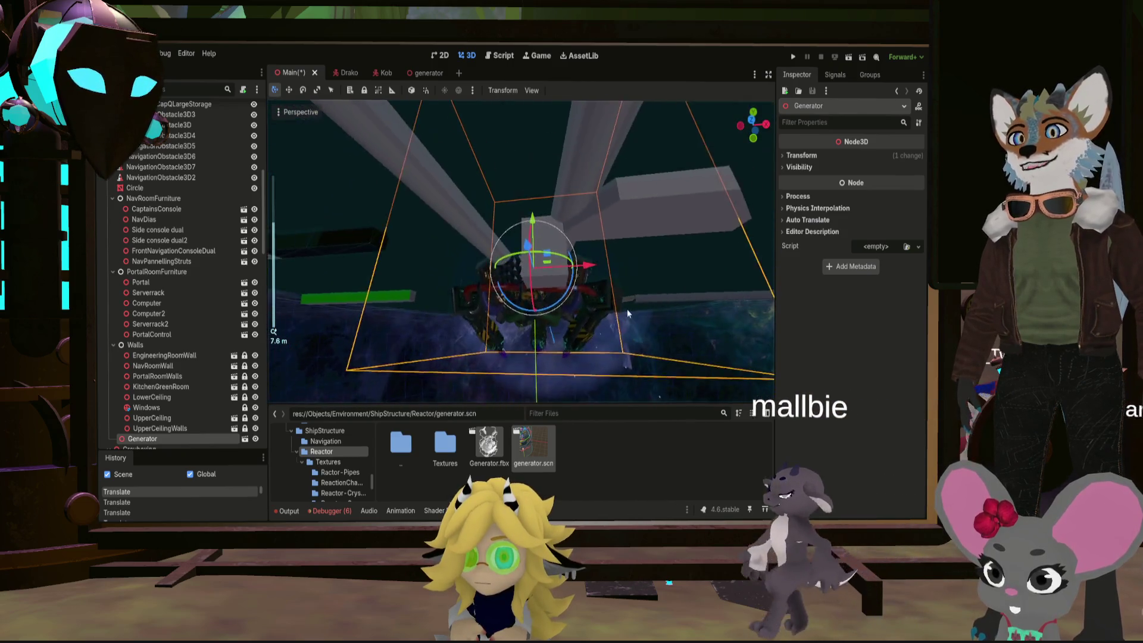
{"action": "scroll", "scroll_direction": "down", "scroll_amount": 3}
{"action": "left_click_drag", "start_coordinate": [607, 313], "coordinate": [528, 292]}
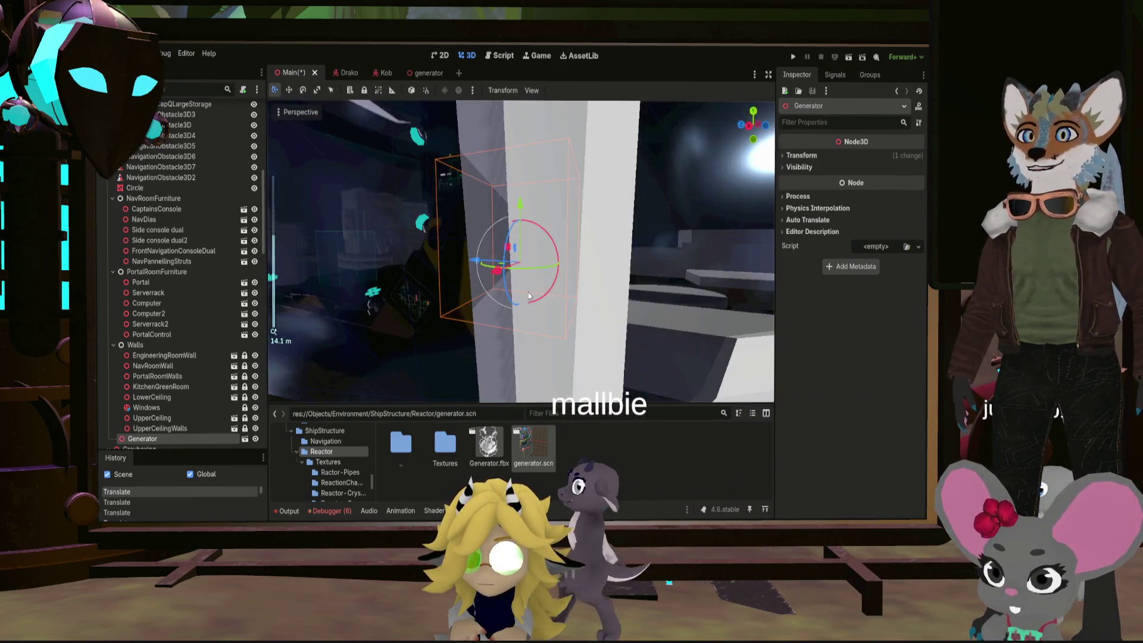
{"action": "middle_click", "coordinate": [528, 292]}
{"action": "scroll", "scroll_direction": "up", "scroll_amount": 3}
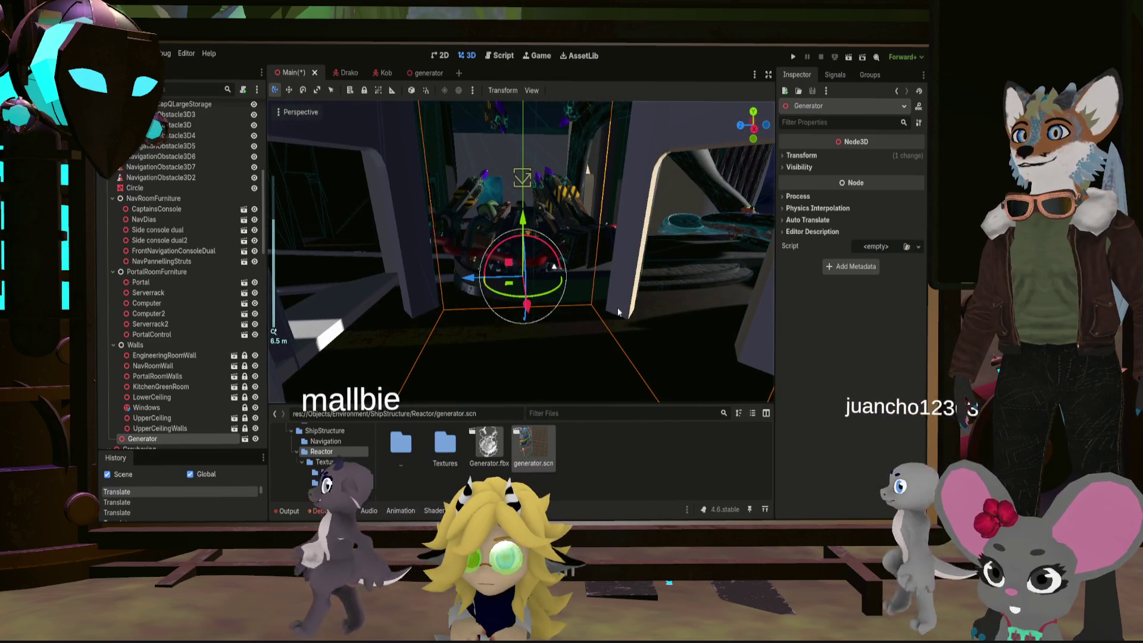
{"action": "left_click", "coordinate": [682, 293]}
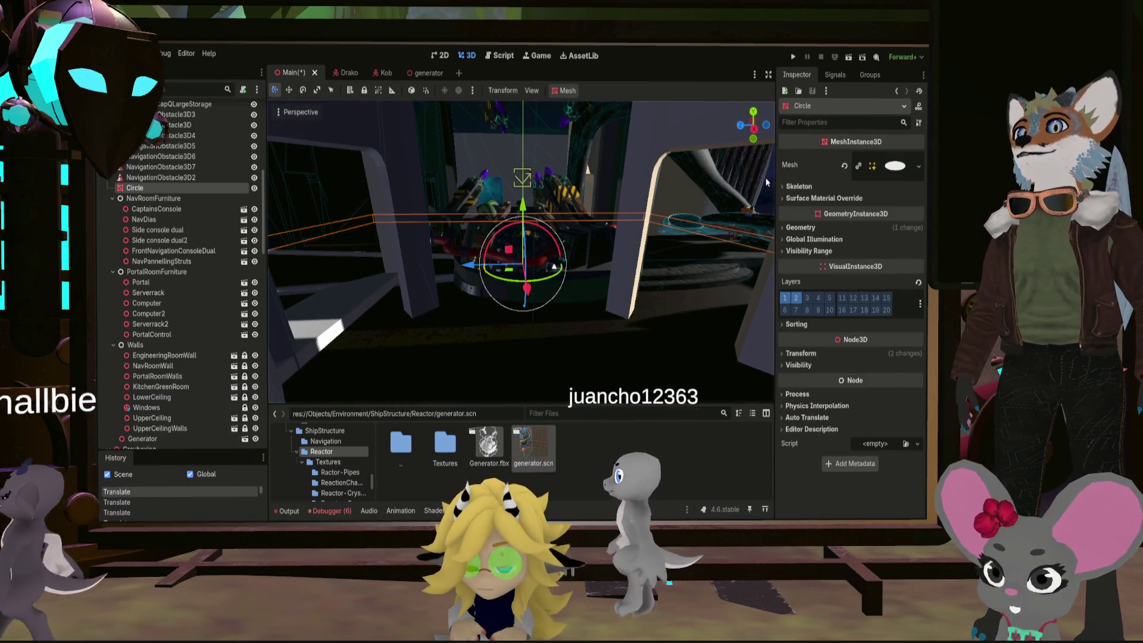
Inspect the generator from several angles and select its Cylinder_005 mesh
{"action": "left_click", "coordinate": [767, 182]}
{"action": "left_click_drag", "start_coordinate": [616, 261], "coordinate": [548, 287]}
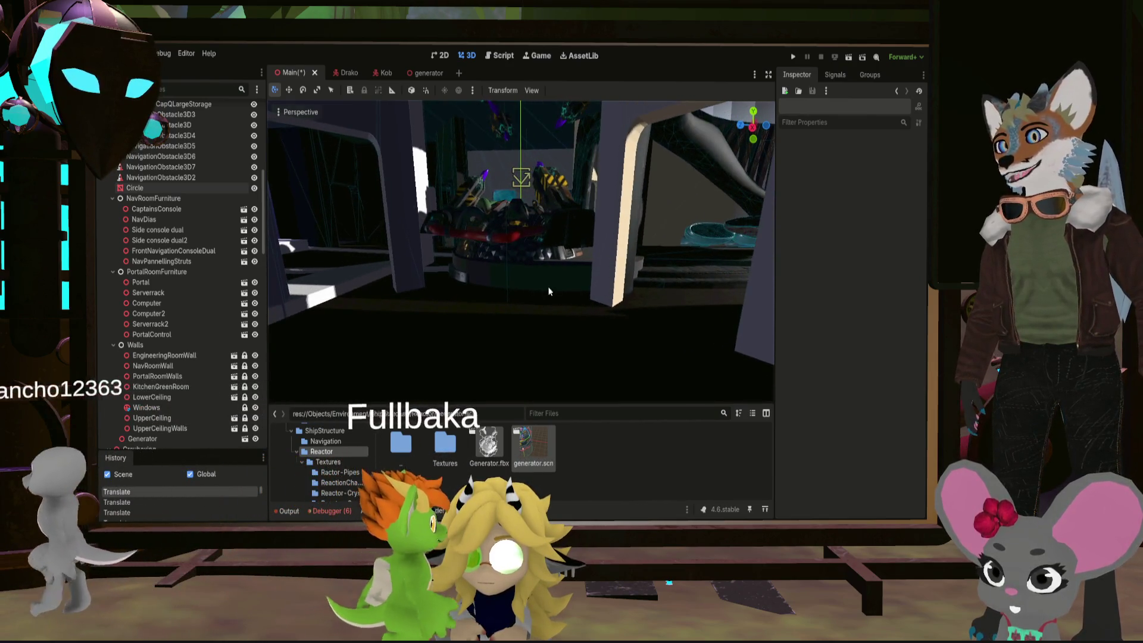
{"action": "left_click_drag", "start_coordinate": [579, 277], "coordinate": [509, 285]}
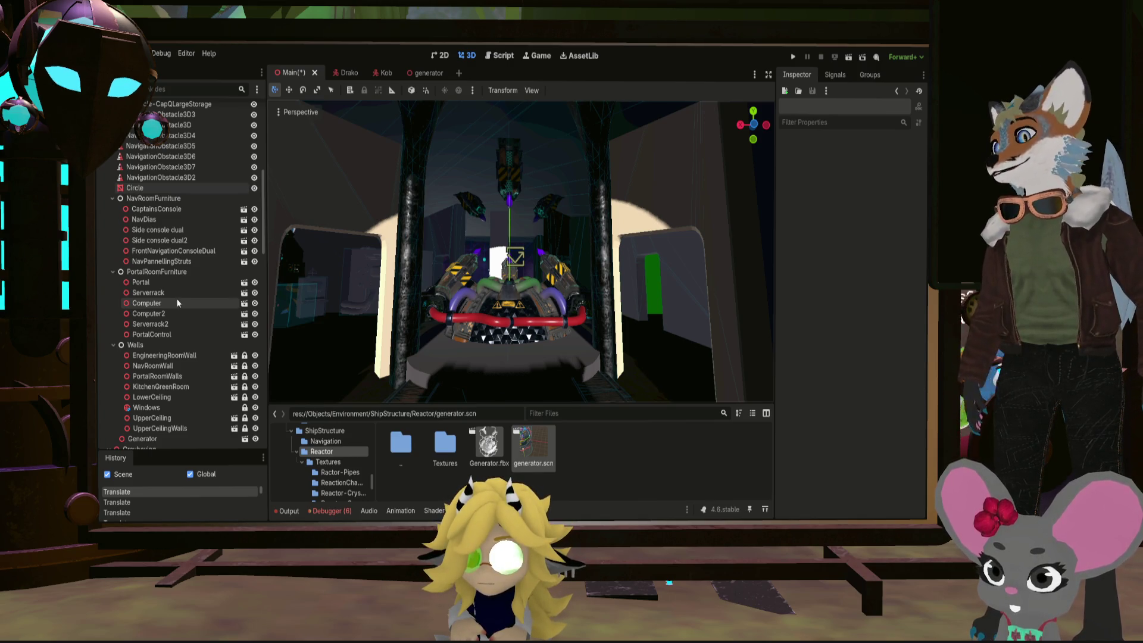
{"action": "left_click", "coordinate": [419, 356]}
{"action": "left_click_drag", "start_coordinate": [423, 356], "coordinate": [551, 342]}
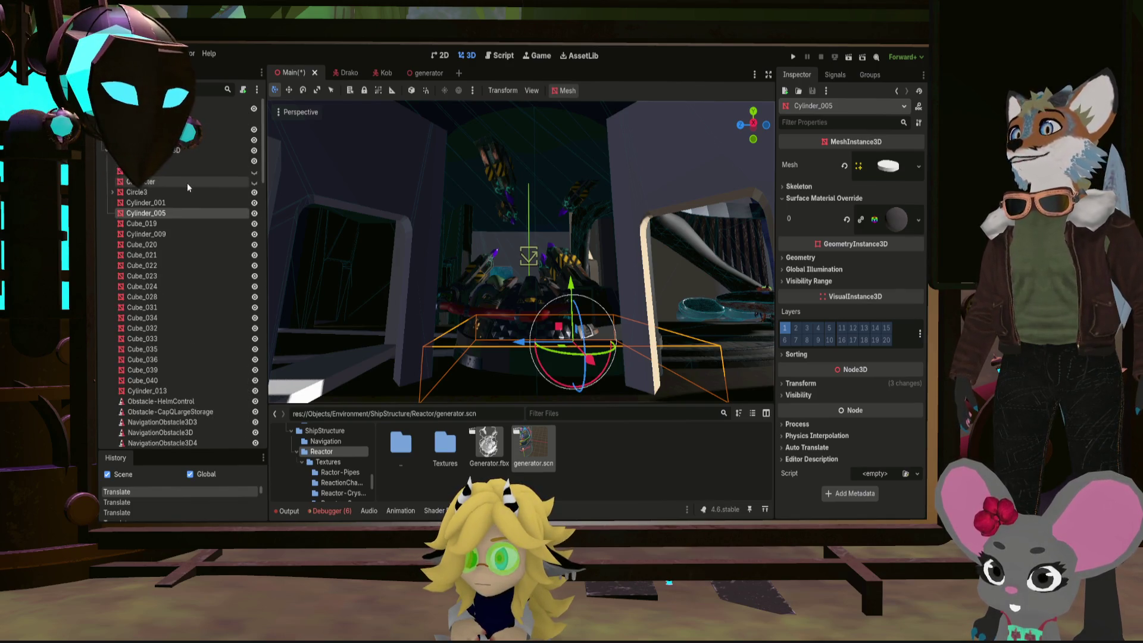
{"action": "scroll", "scroll_direction": "down", "scroll_amount": 3}
{"action": "scroll", "scroll_direction": "down", "scroll_amount": 3}
{"action": "scroll", "scroll_direction": "down", "scroll_amount": 3}
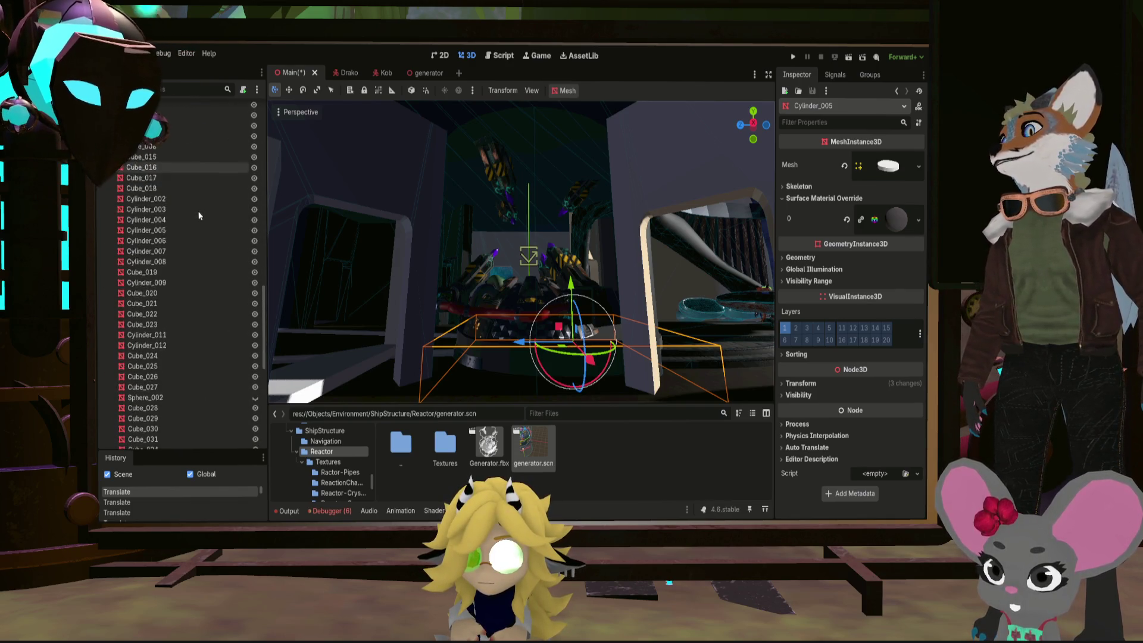
{"action": "scroll", "scroll_direction": "down", "scroll_amount": 3}
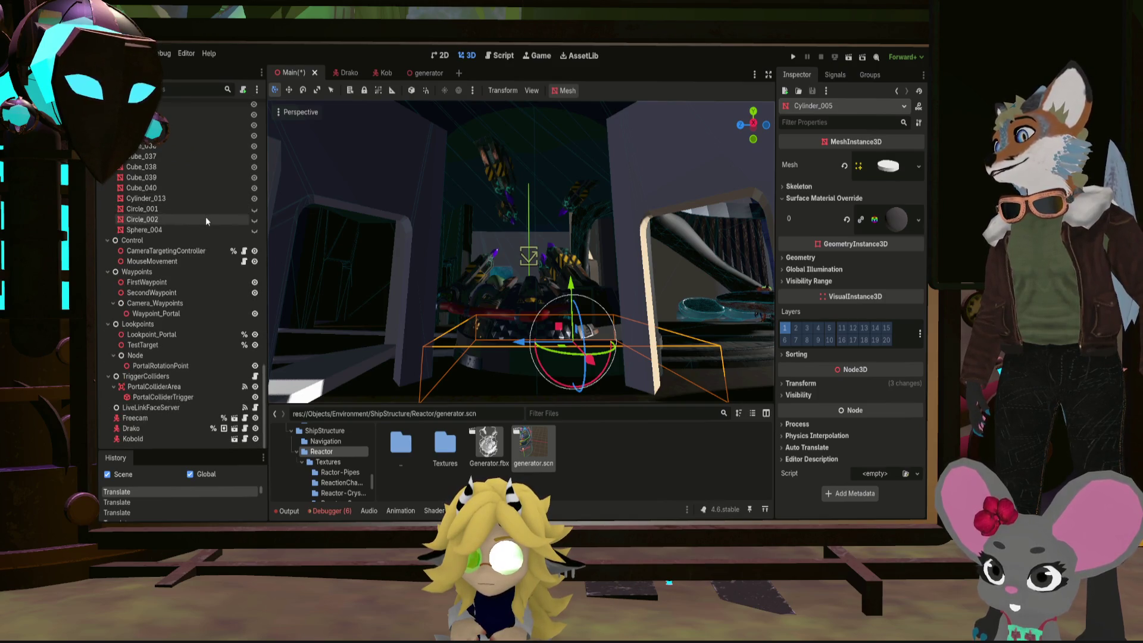
{"action": "scroll", "scroll_direction": "up", "scroll_amount": 3}
{"action": "scroll", "scroll_direction": "up", "scroll_amount": 3}
{"action": "scroll", "scroll_direction": "down", "scroll_amount": 3}
{"action": "scroll", "scroll_direction": "down", "scroll_amount": 3}
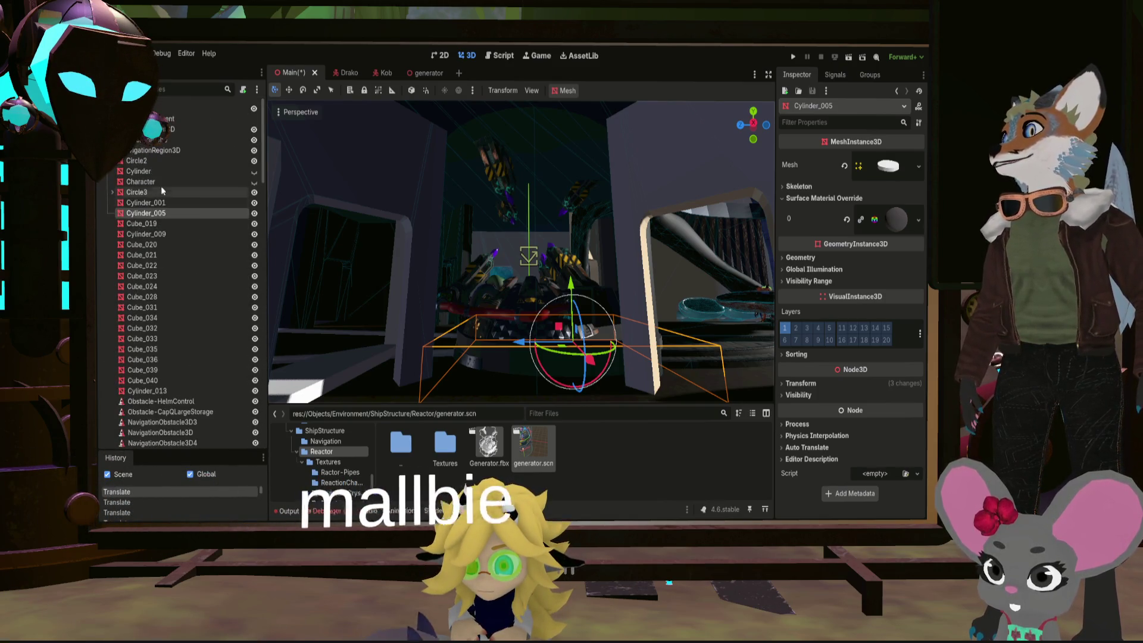
Remove the unwanted CSG sphere and add a CSGCylinder3D under NavigationRegion3D
{"action": "left_click", "coordinate": [150, 149]}
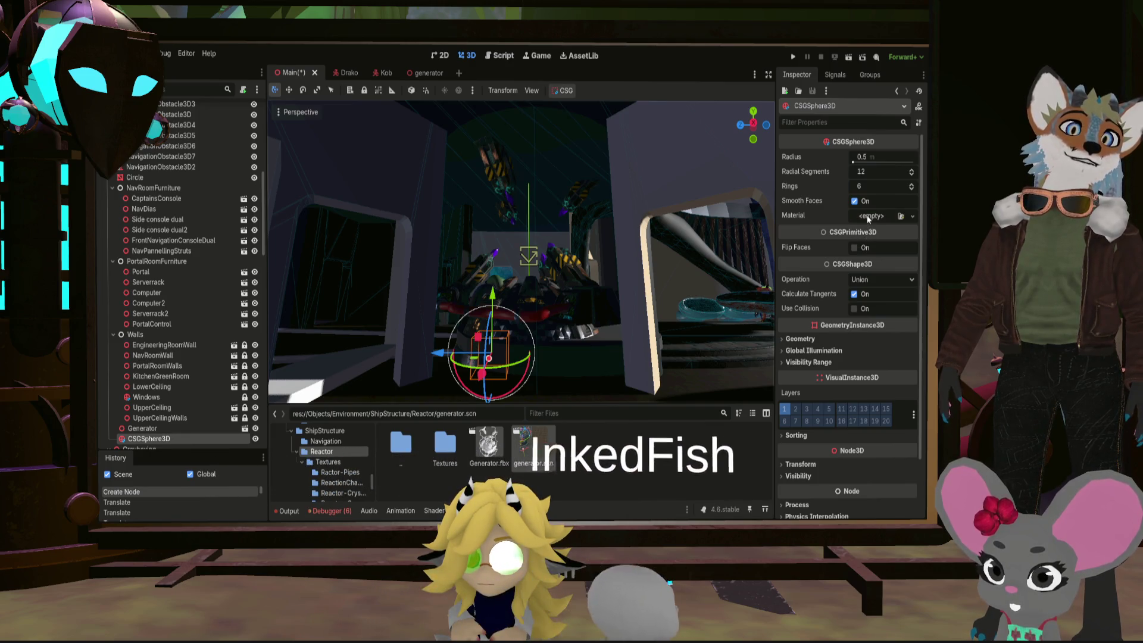
{"action": "scroll", "scroll_direction": "up", "scroll_amount": 3}
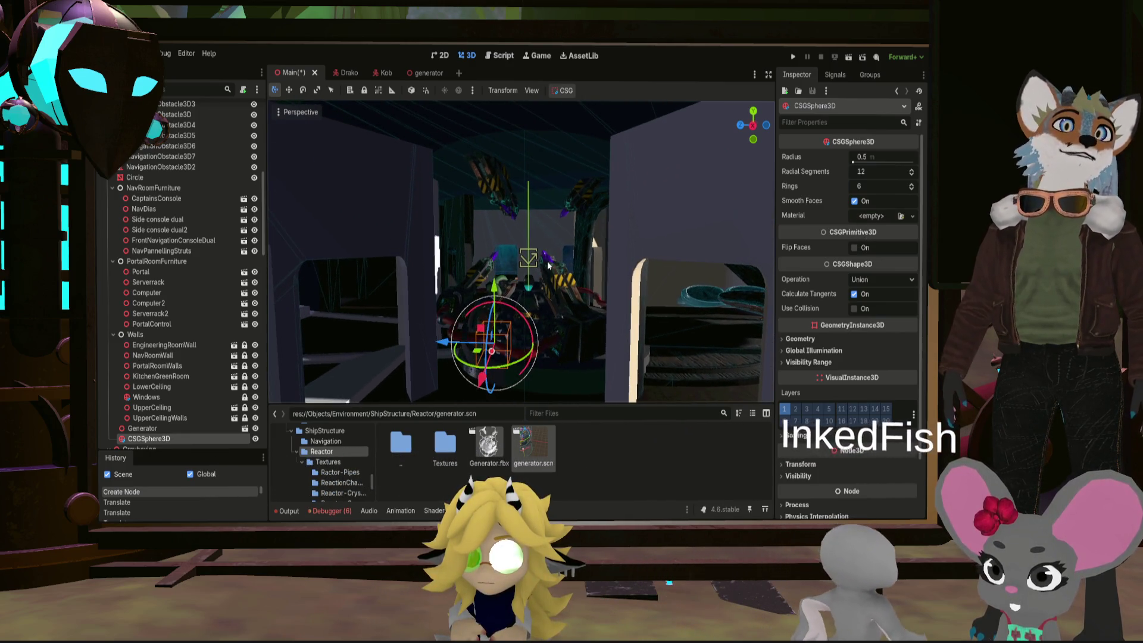
{"action": "key", "text": "ctrl+z"}
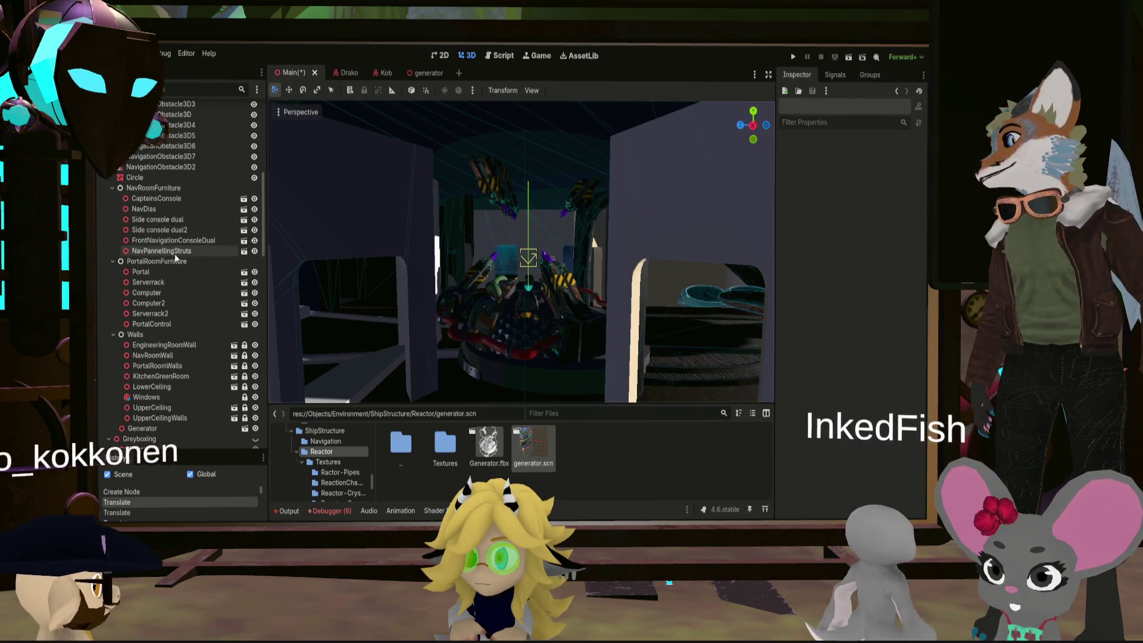
{"action": "scroll", "scroll_direction": "up", "scroll_amount": 3}
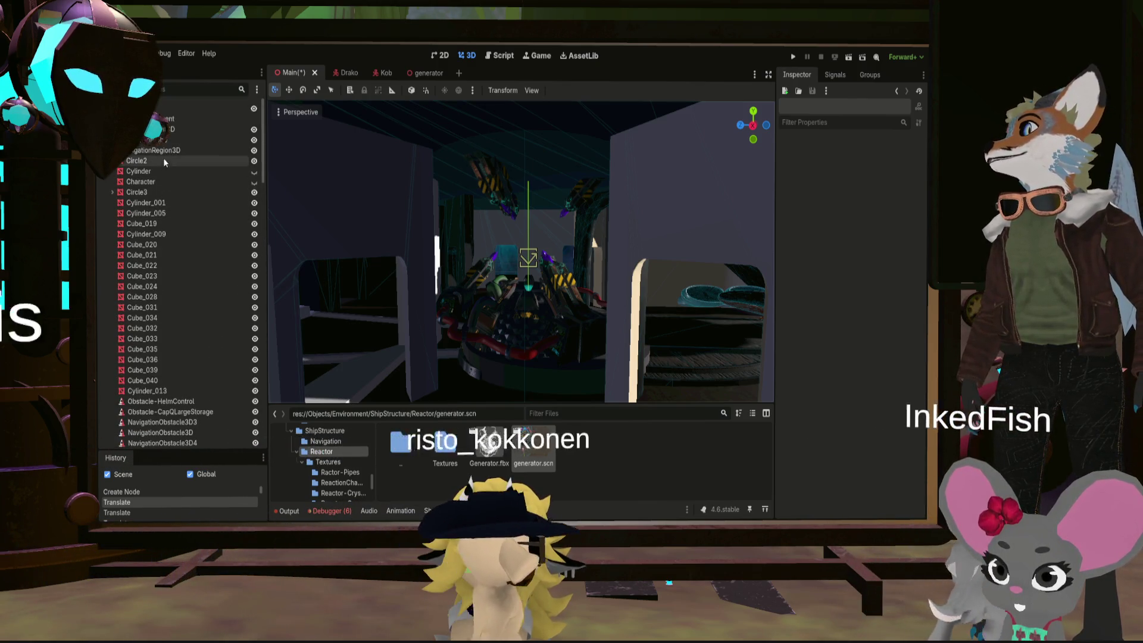
{"action": "left_click", "coordinate": [154, 152]}
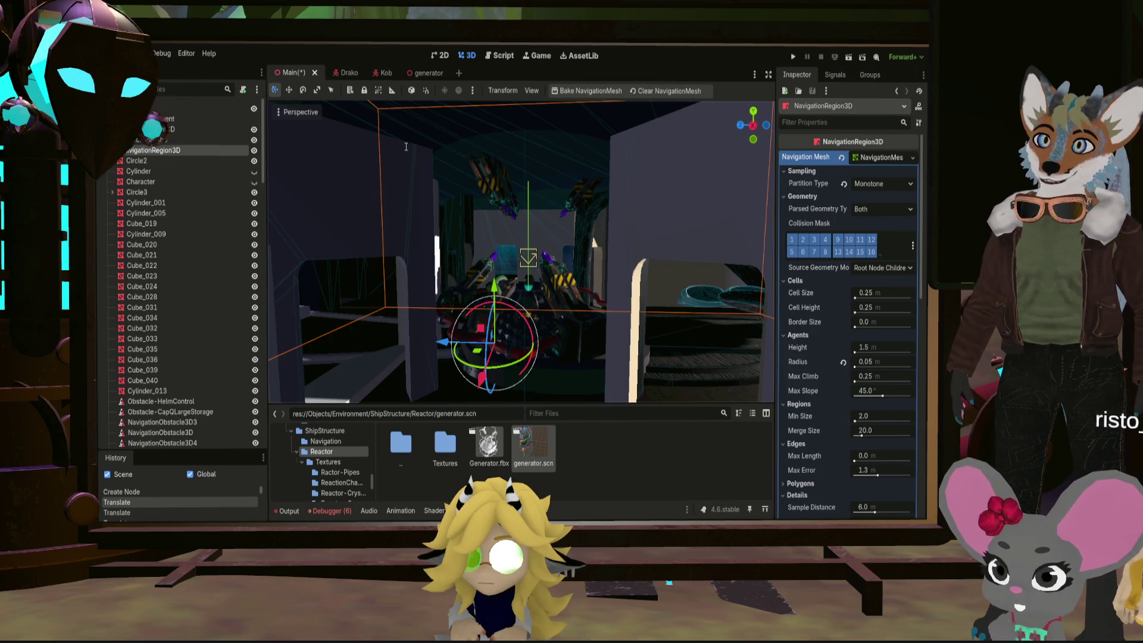
{"action": "left_click", "coordinate": [467, 258]}
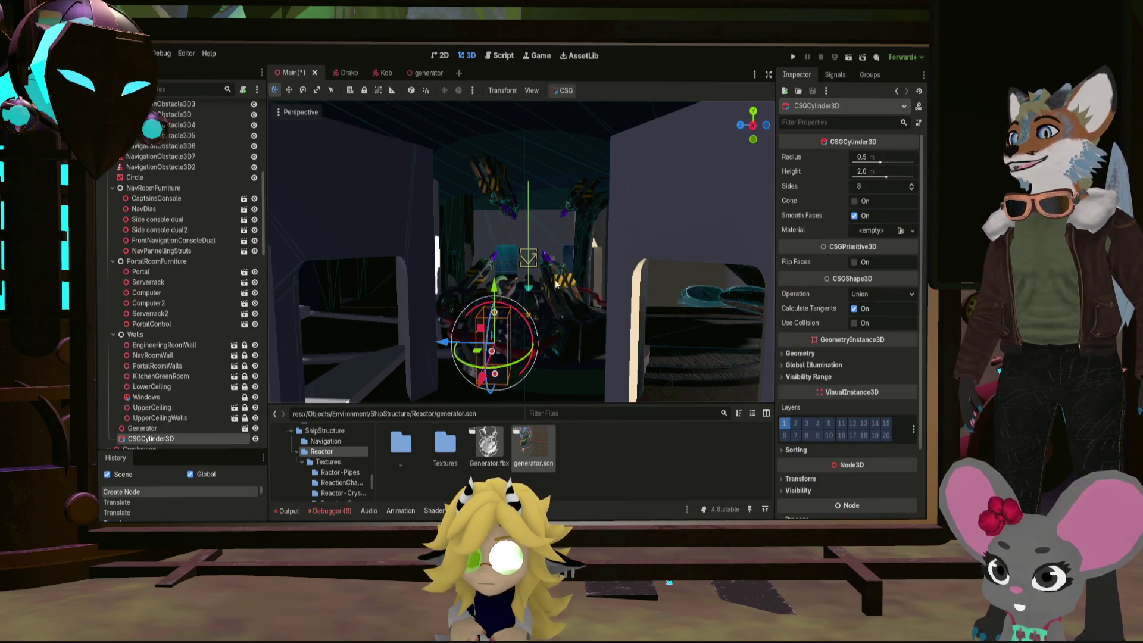
{"action": "scroll", "scroll_direction": "up", "scroll_amount": 3}
{"action": "scroll", "scroll_direction": "down", "scroll_amount": 3}
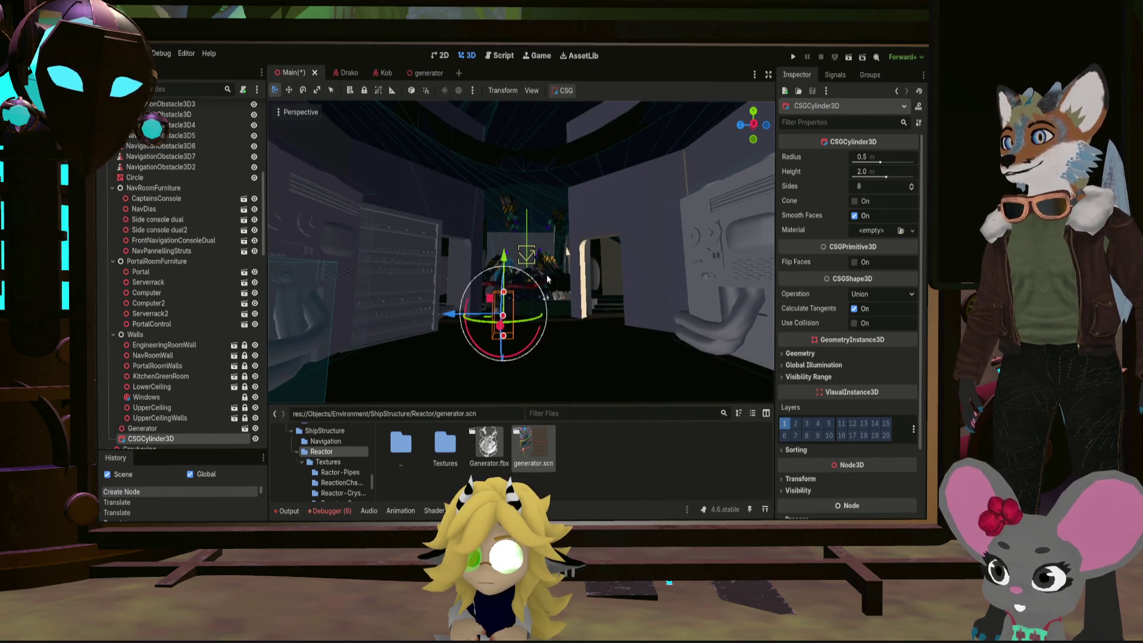
Check the cylinder from rear and bottom views and raise its Sides to 31
{"action": "left_click", "coordinate": [766, 128]}
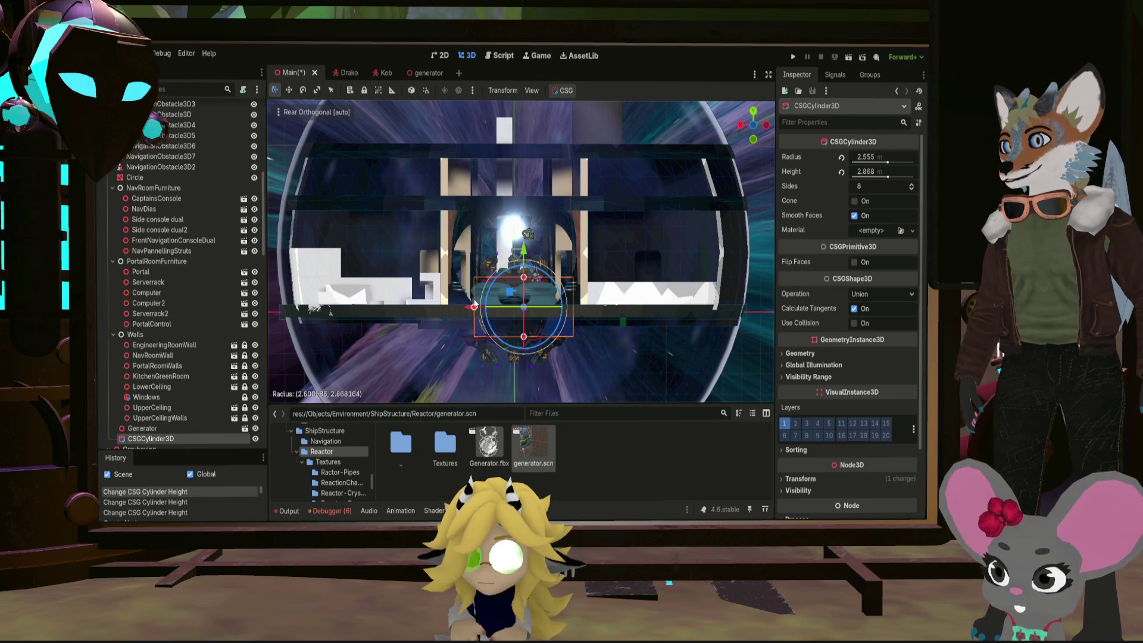
{"action": "left_click_drag", "start_coordinate": [526, 234], "coordinate": [585, 143]}
{"action": "left_click", "coordinate": [754, 126]}
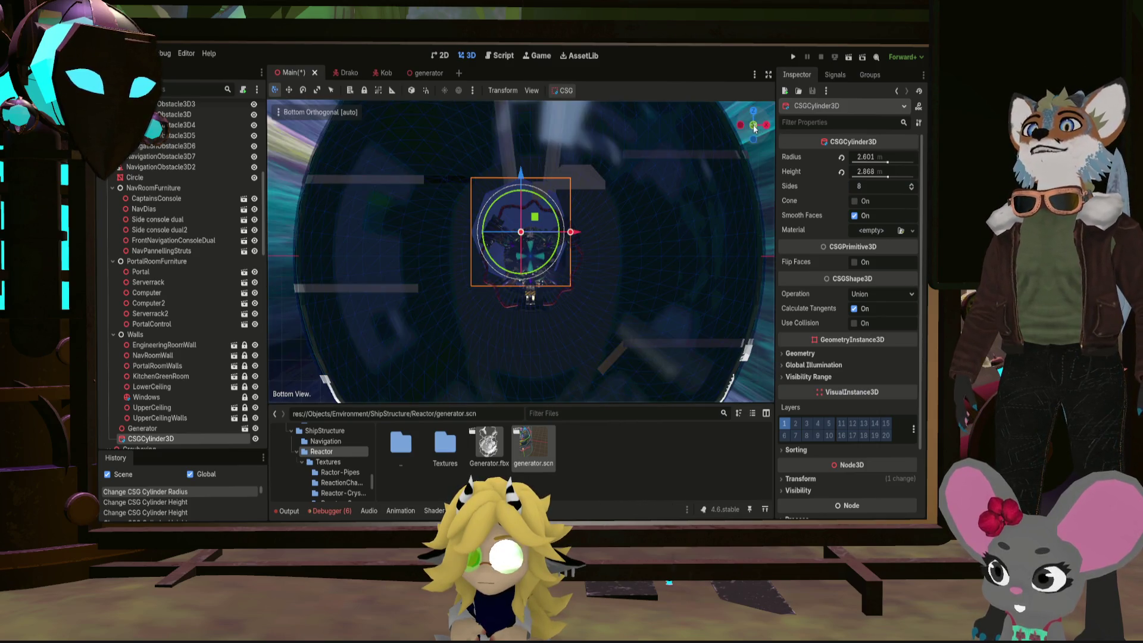
{"action": "scroll", "scroll_direction": "up", "scroll_amount": 3}
{"action": "left_click_drag", "start_coordinate": [526, 237], "coordinate": [593, 249]}
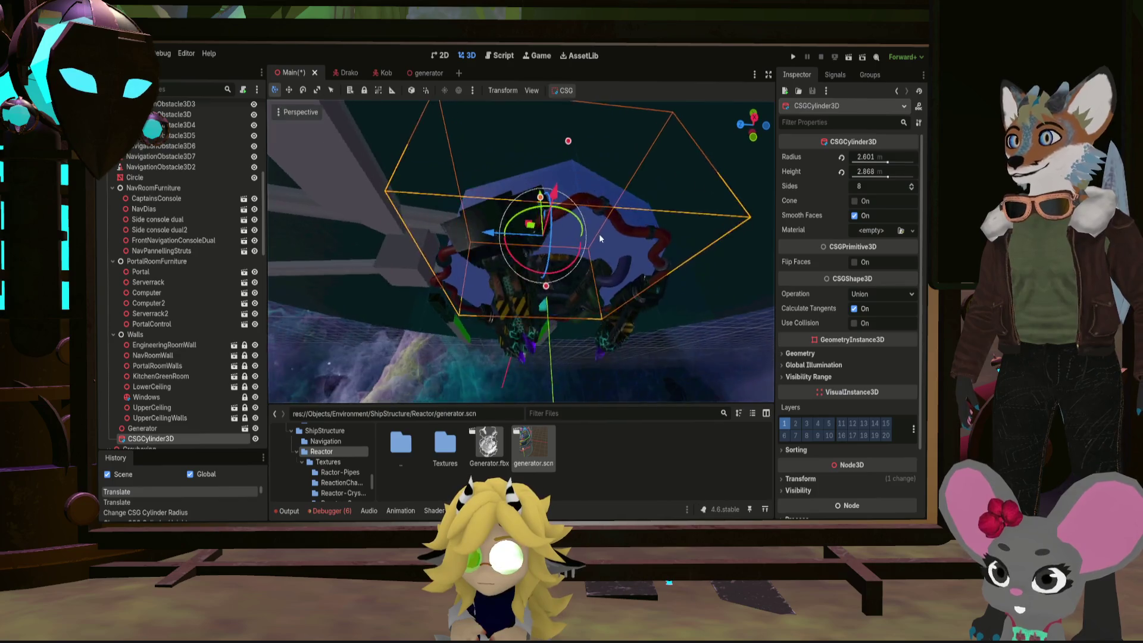
{"action": "left_click_drag", "start_coordinate": [909, 189], "coordinate": [911, 186]}
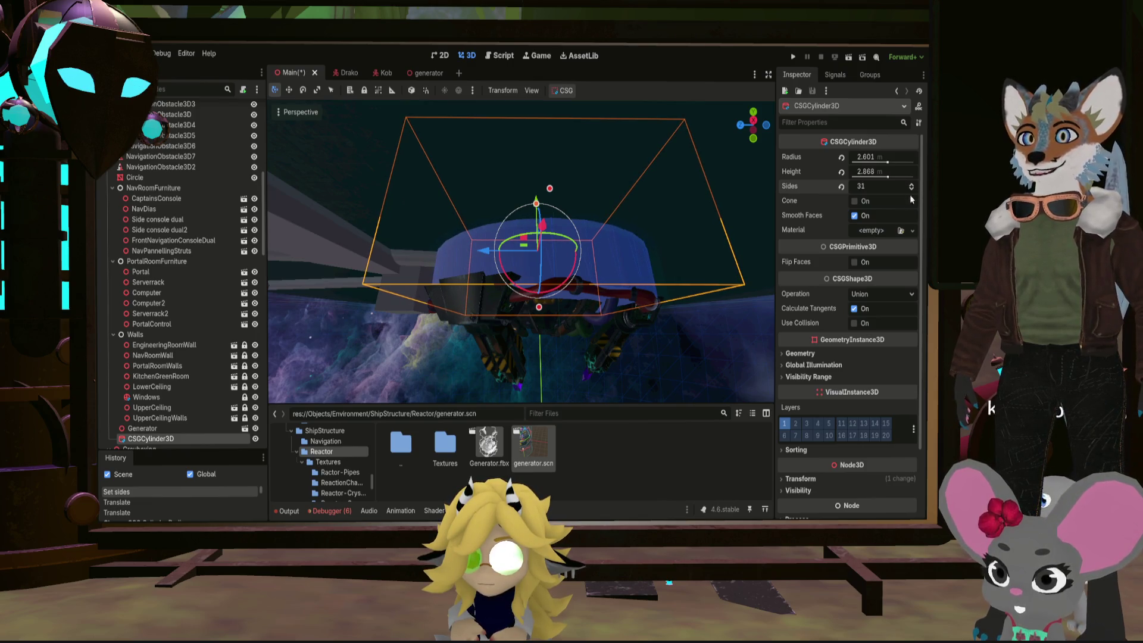
{"action": "left_click_drag", "start_coordinate": [616, 293], "coordinate": [612, 301]}
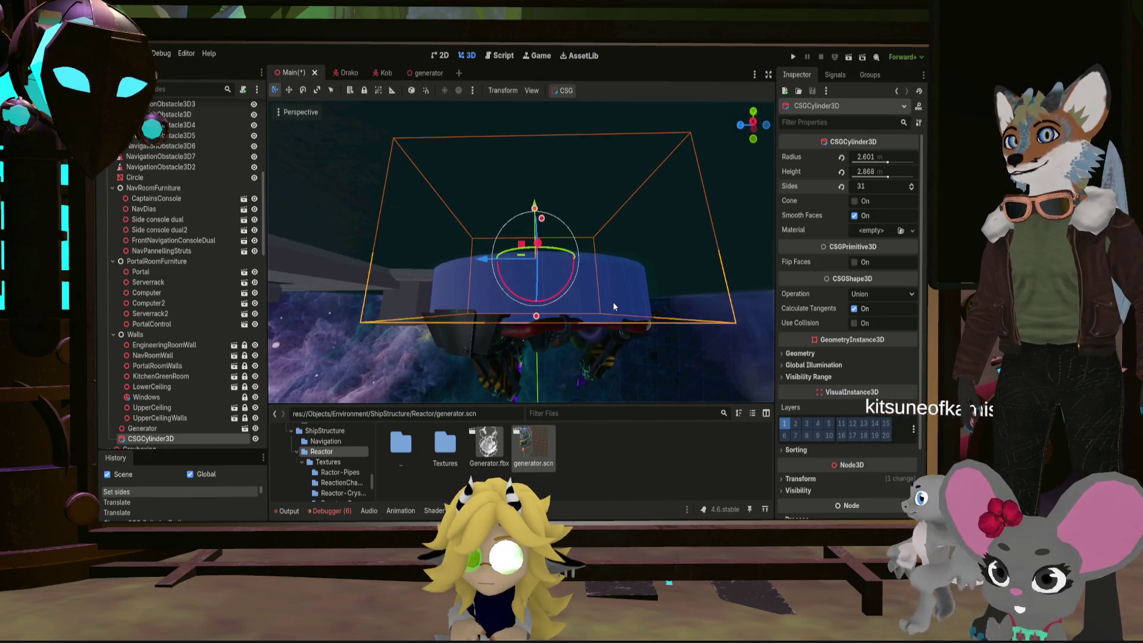
Set the cylinder radius to 2.865 and height to about 2.354 to form a flat base under the generator
{"action": "left_click_drag", "start_coordinate": [879, 158], "coordinate": [889, 158]}
{"action": "key", "text": "ctrl+z"}
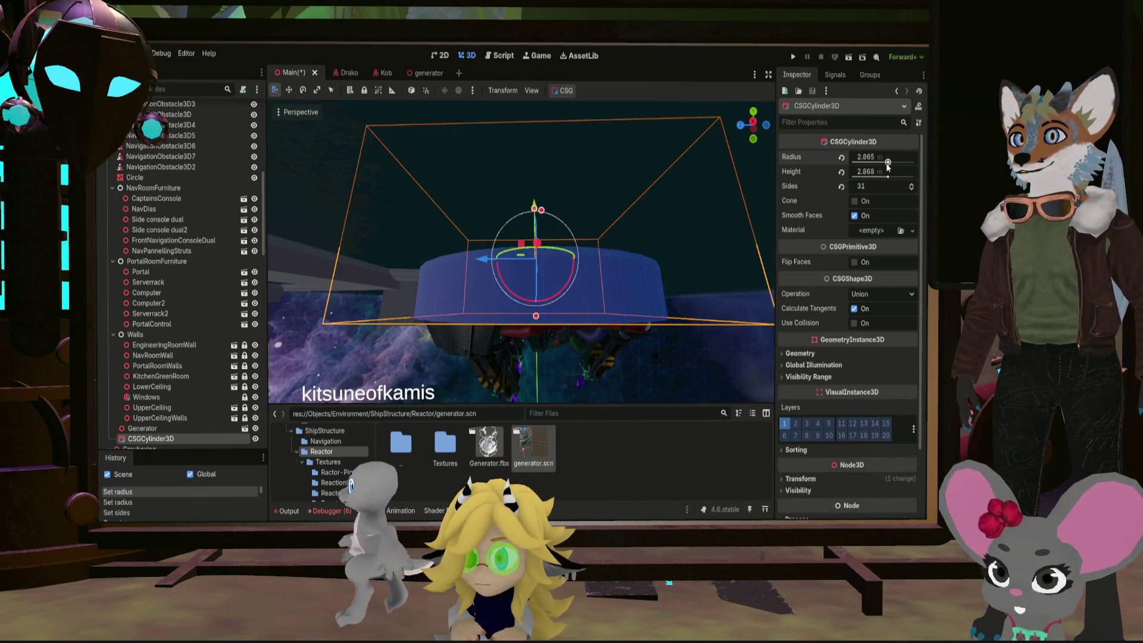
{"action": "left_click_drag", "start_coordinate": [625, 268], "coordinate": [557, 305]}
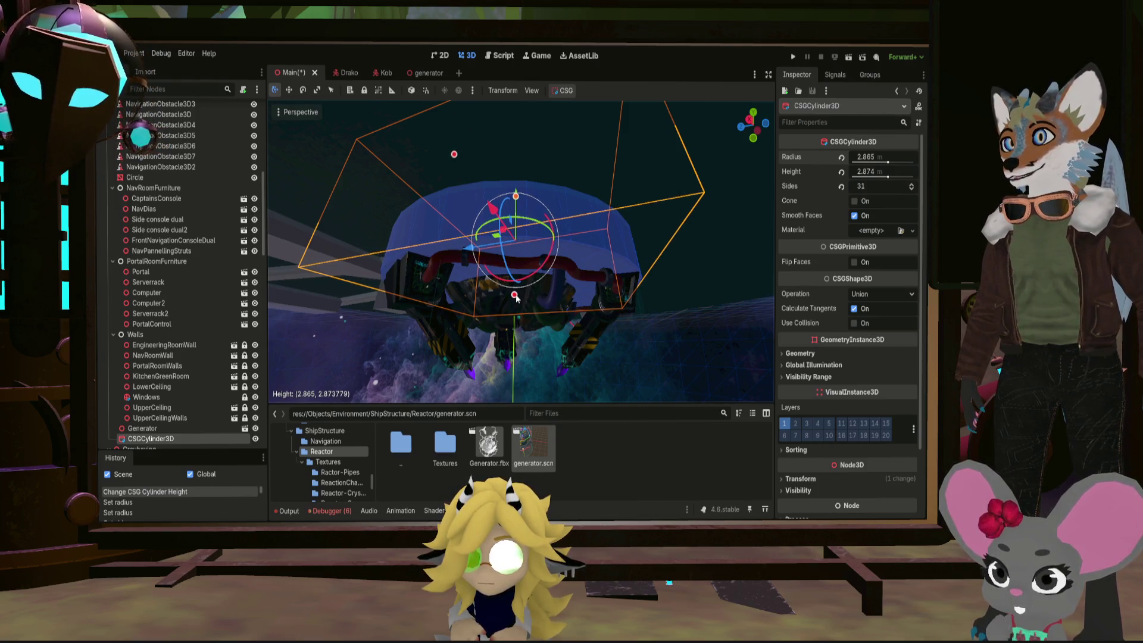
{"action": "left_click_drag", "start_coordinate": [515, 296], "coordinate": [569, 256]}
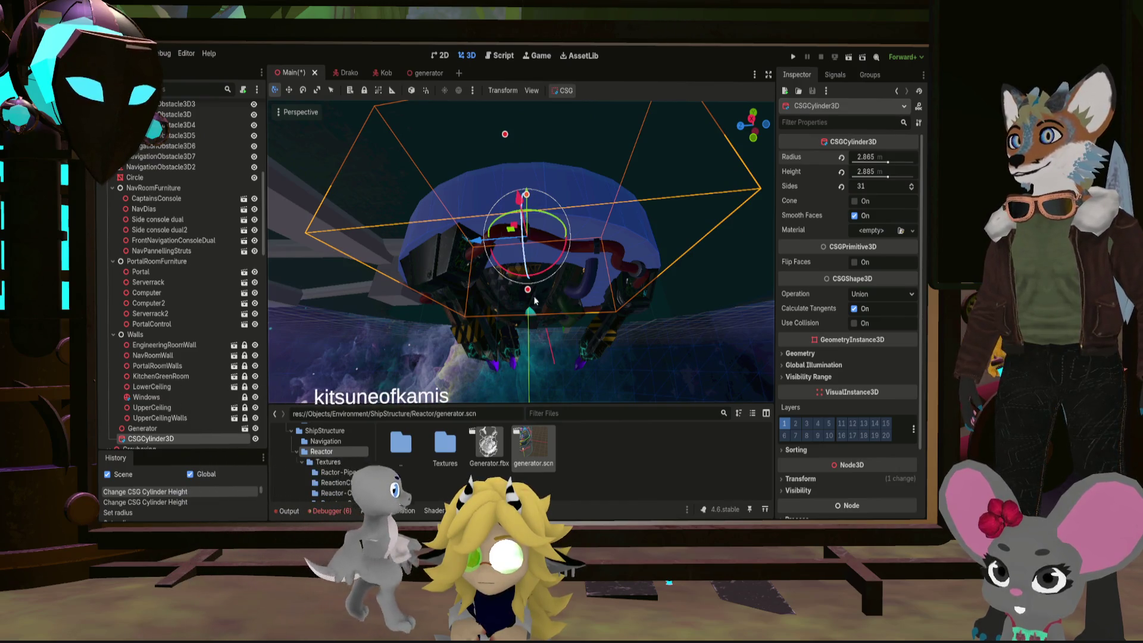
{"action": "left_click_drag", "start_coordinate": [527, 291], "coordinate": [526, 292]}
{"action": "left_click_drag", "start_coordinate": [546, 256], "coordinate": [478, 273]}
{"action": "scroll", "scroll_direction": "up", "scroll_amount": 3}
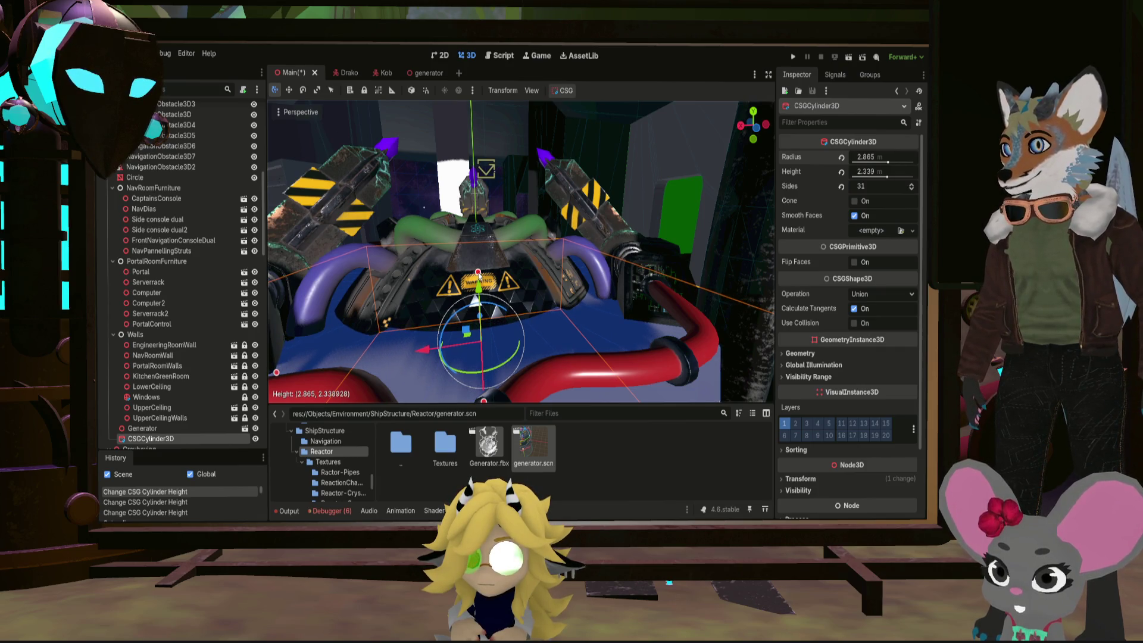
{"action": "left_click_drag", "start_coordinate": [542, 272], "coordinate": [741, 271]}
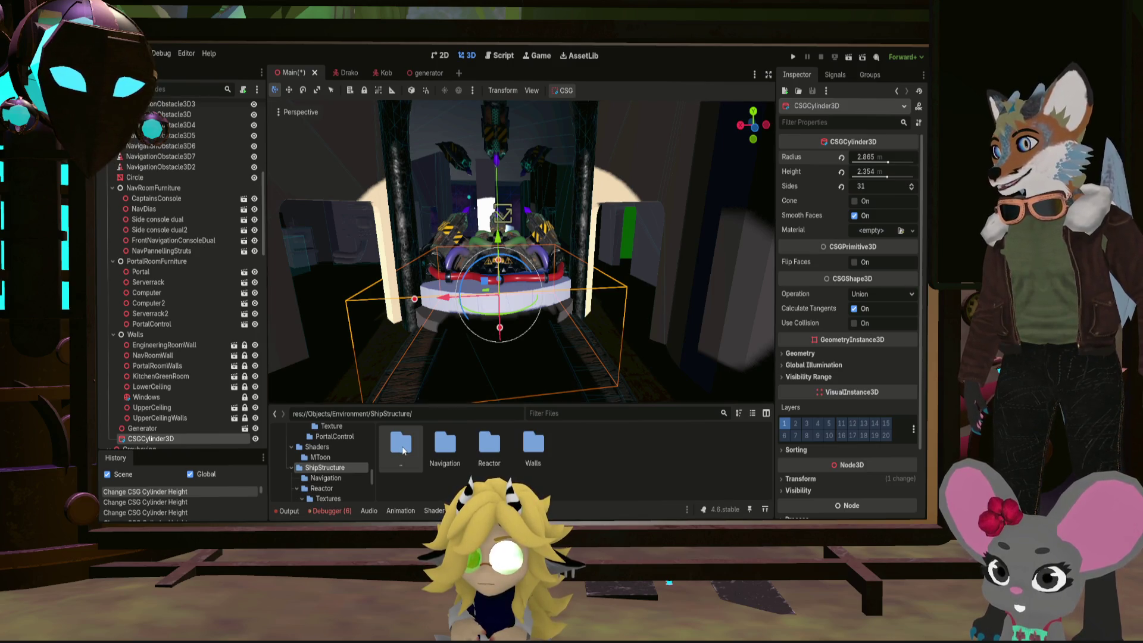
Browse to ShipStructure/Walls/Textures and apply DefaultGun_mat.tres to the cylinder's Material slot
{"action": "double_click", "coordinate": [397, 449]}
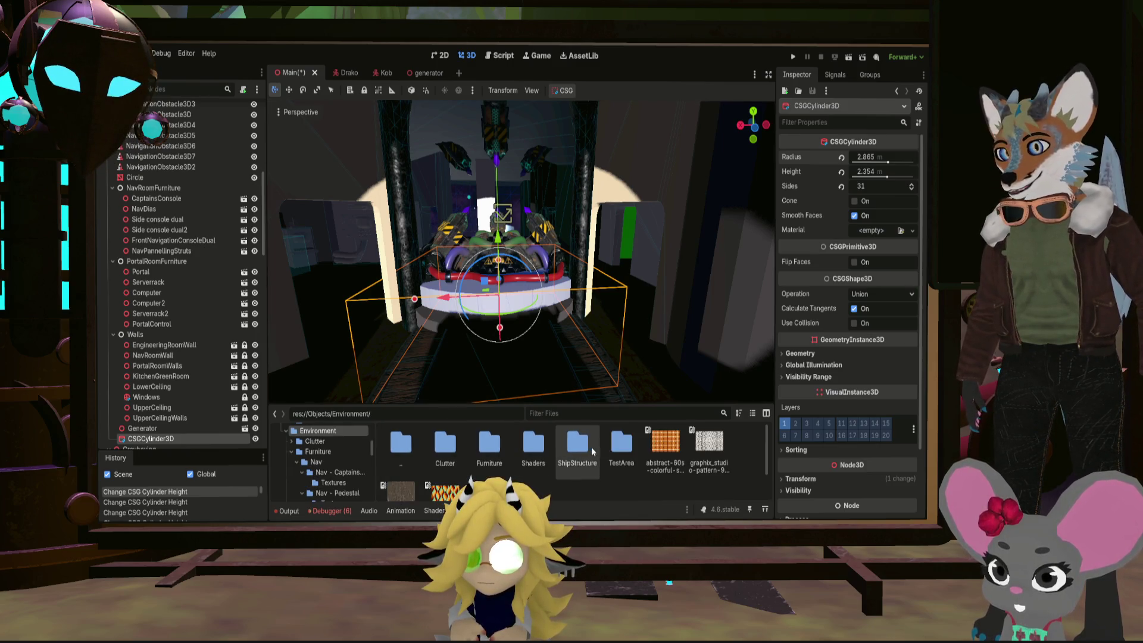
{"action": "double_click", "coordinate": [579, 443]}
{"action": "double_click", "coordinate": [541, 453]}
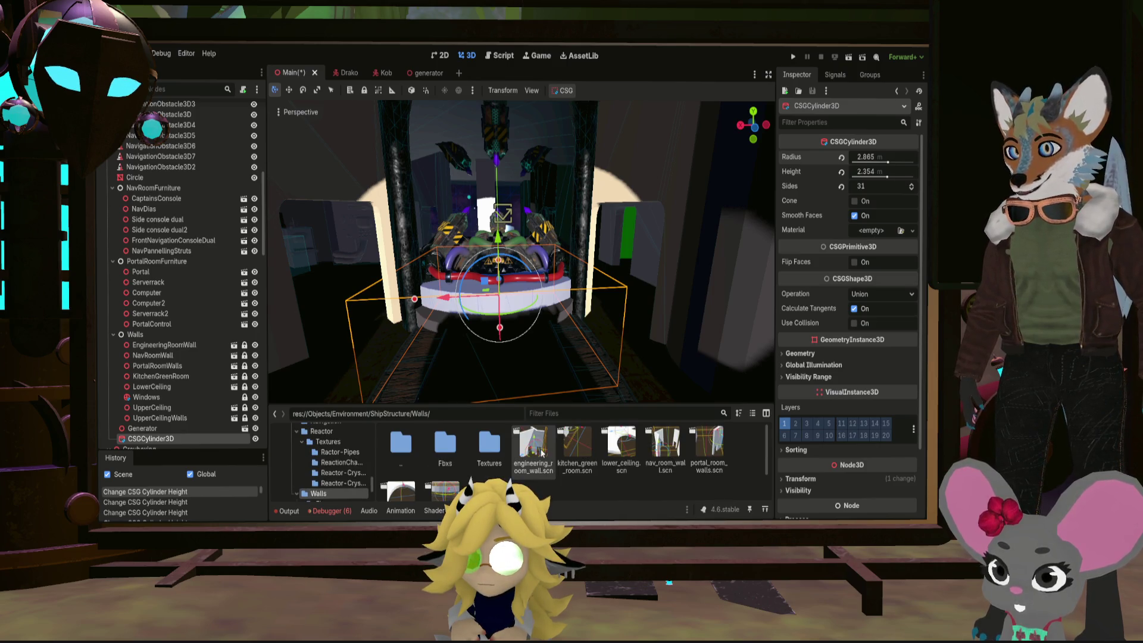
{"action": "double_click", "coordinate": [489, 444]}
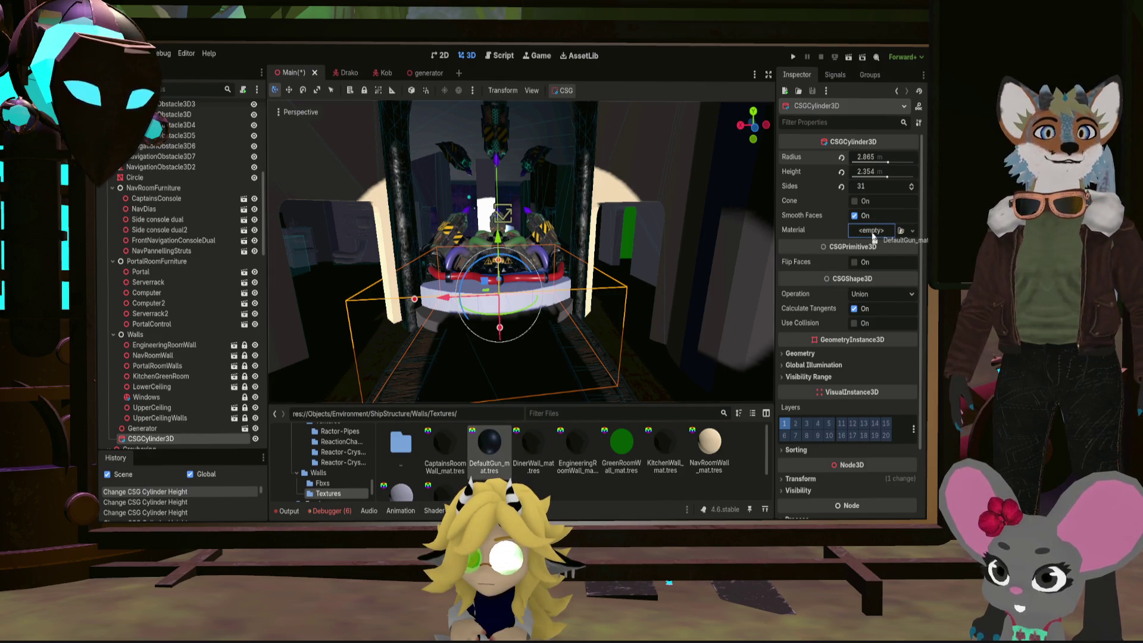
{"action": "left_click_drag", "start_coordinate": [873, 236], "coordinate": [873, 234]}
{"action": "left_click", "coordinate": [639, 287]}
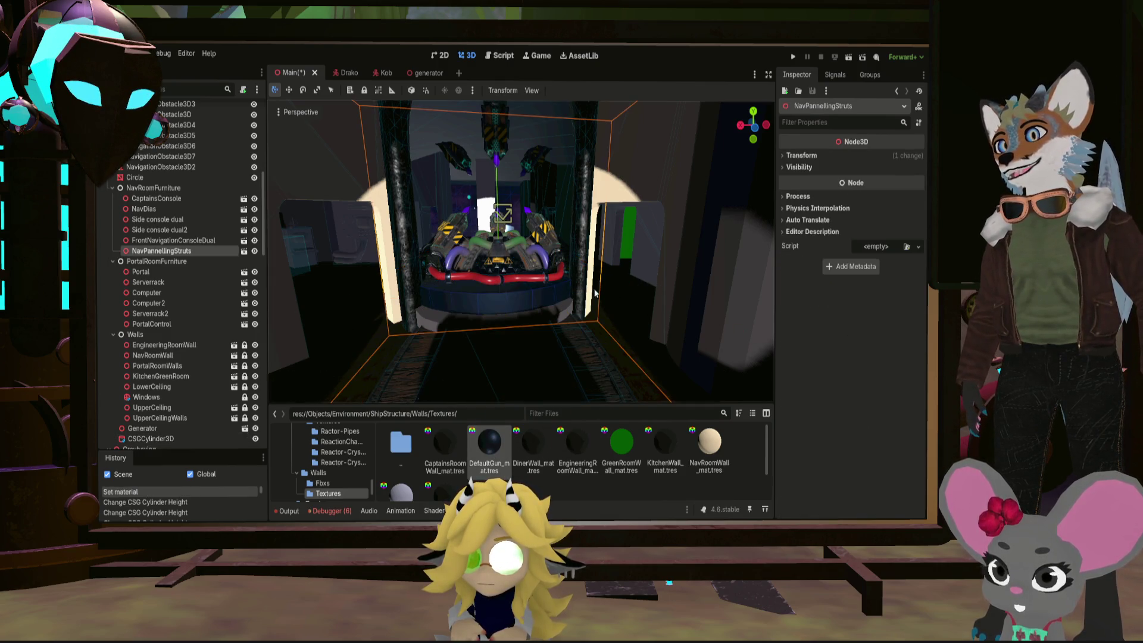
{"action": "scroll", "scroll_direction": "up", "scroll_amount": 3}
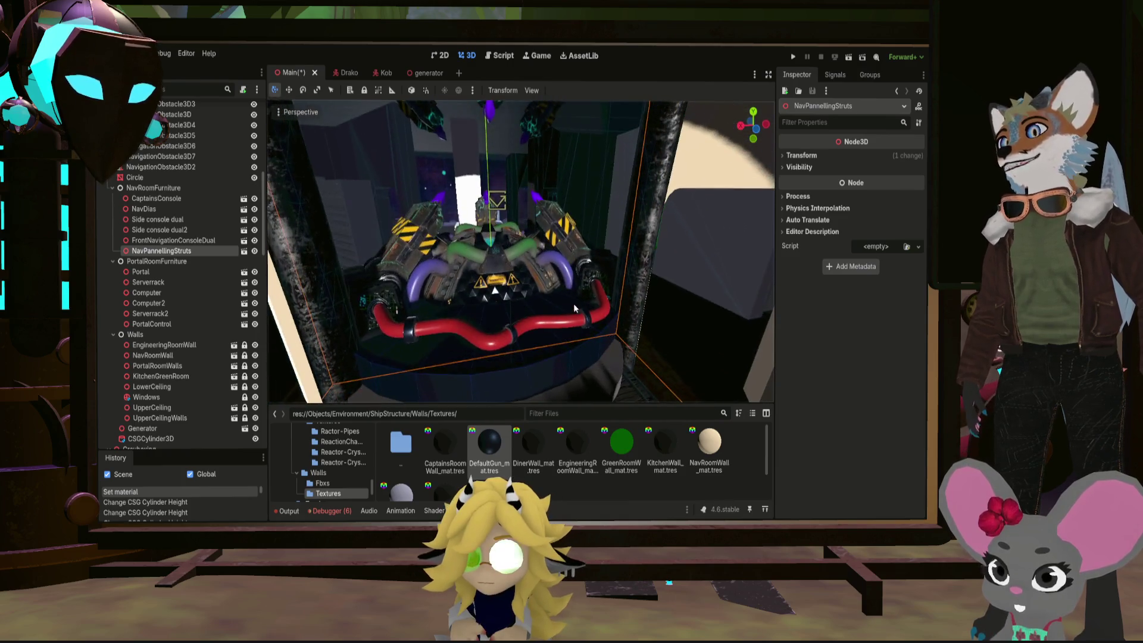
{"action": "scroll", "scroll_direction": "up", "scroll_amount": 3}
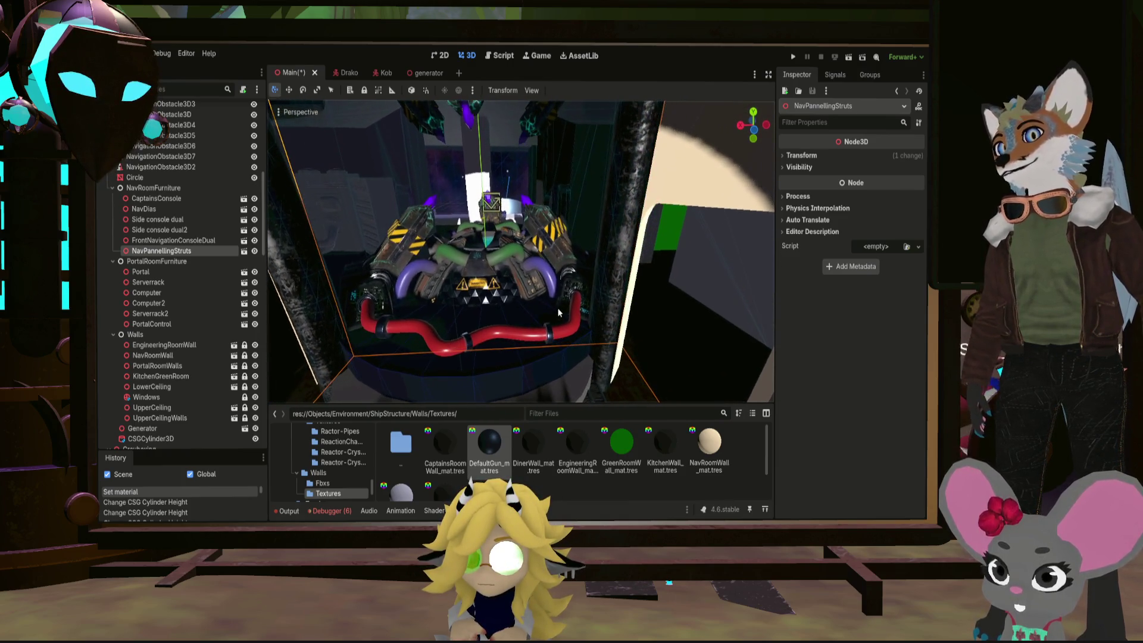
{"action": "scroll", "scroll_direction": "up", "scroll_amount": 3}
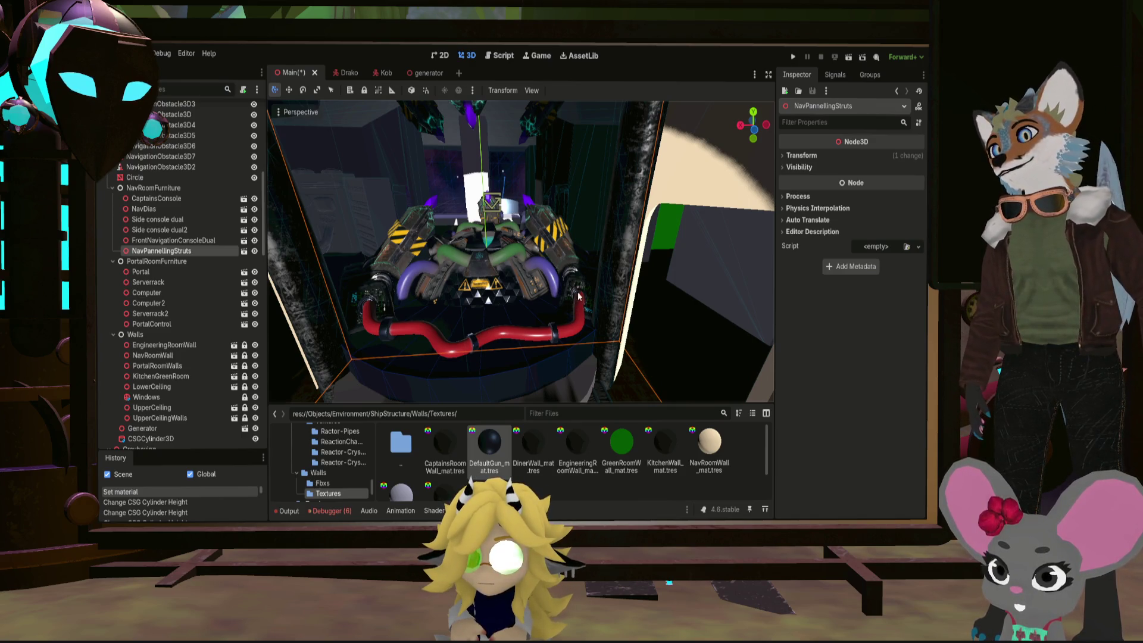
Inspect the textured base within the engineering room and run the project to test it
{"action": "left_click_drag", "start_coordinate": [578, 298], "coordinate": [585, 276]}
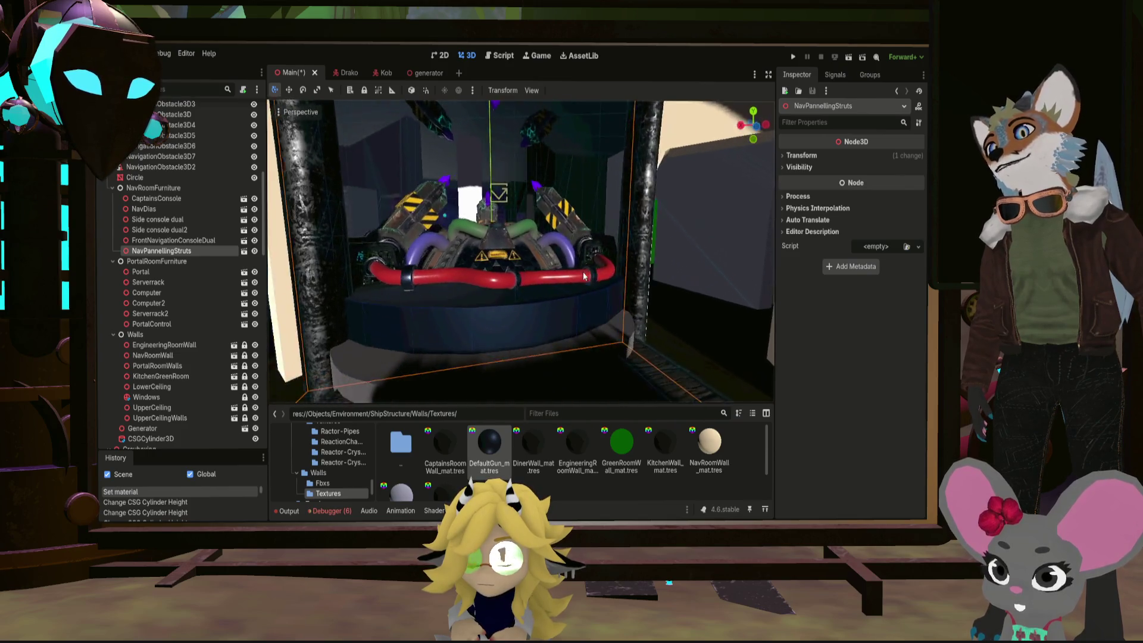
{"action": "scroll", "scroll_direction": "down", "scroll_amount": 3}
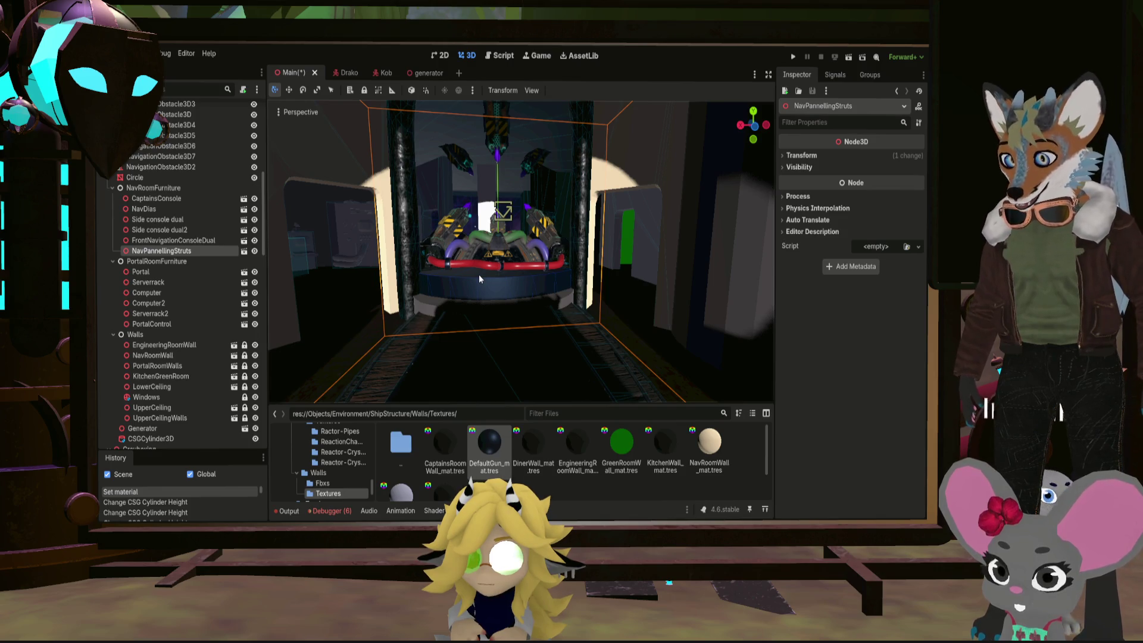
{"action": "left_click_drag", "start_coordinate": [478, 274], "coordinate": [489, 143]}
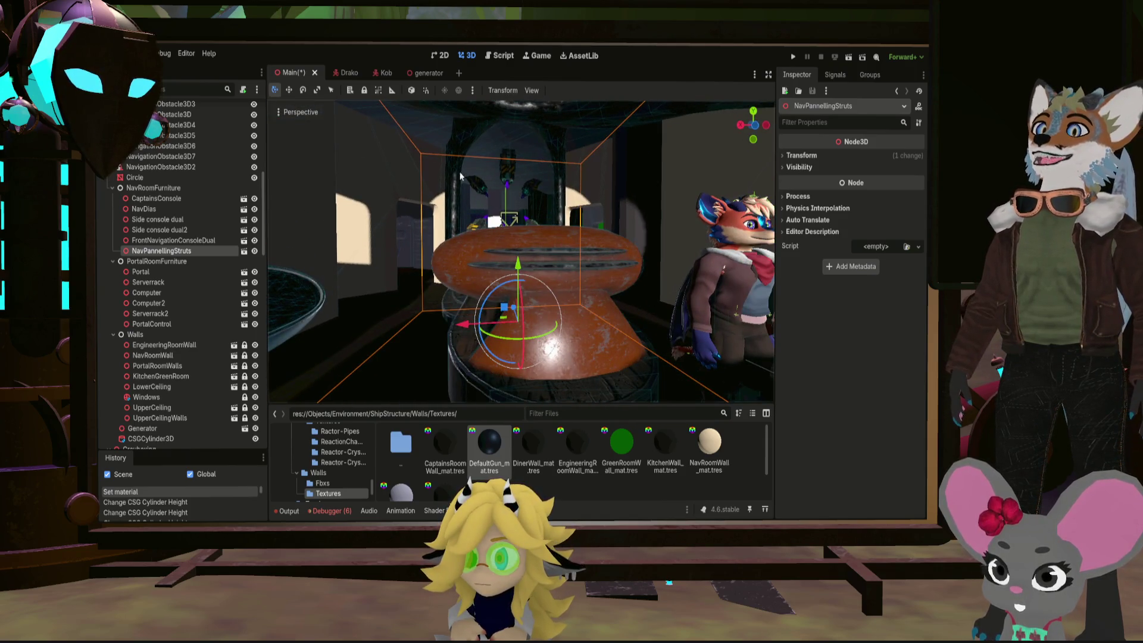
{"action": "scroll", "scroll_direction": "up", "scroll_amount": 3}
{"action": "scroll", "scroll_direction": "up", "scroll_amount": 3}
{"action": "left_click_drag", "start_coordinate": [522, 233], "coordinate": [509, 108]}
{"action": "left_click_drag", "start_coordinate": [521, 249], "coordinate": [513, 279]}
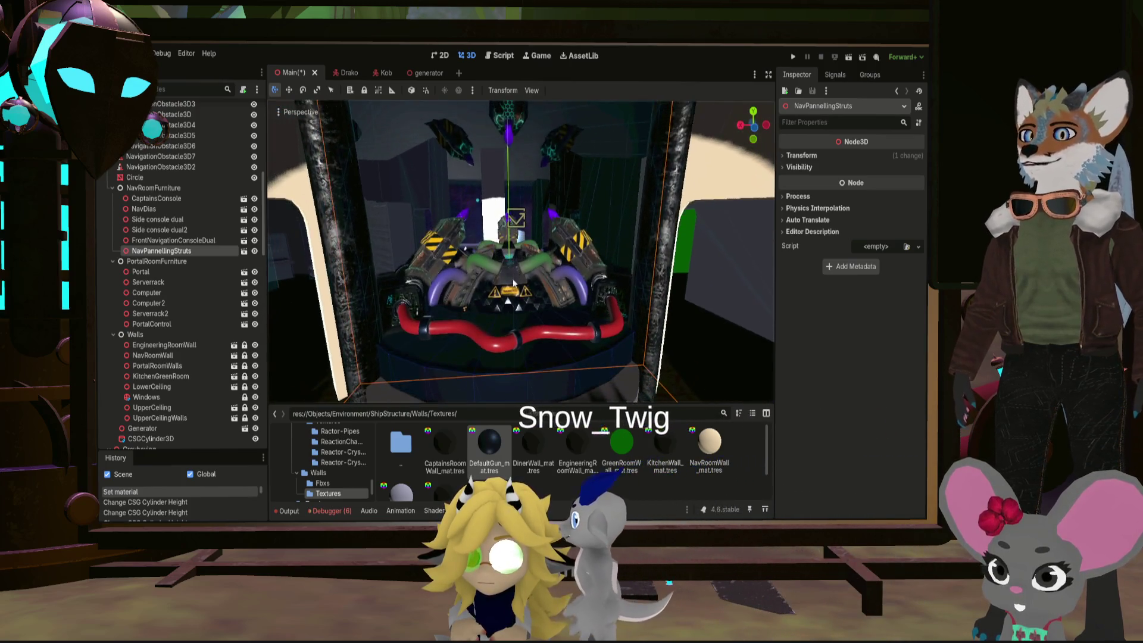
{"action": "scroll", "scroll_direction": "up", "scroll_amount": 3}
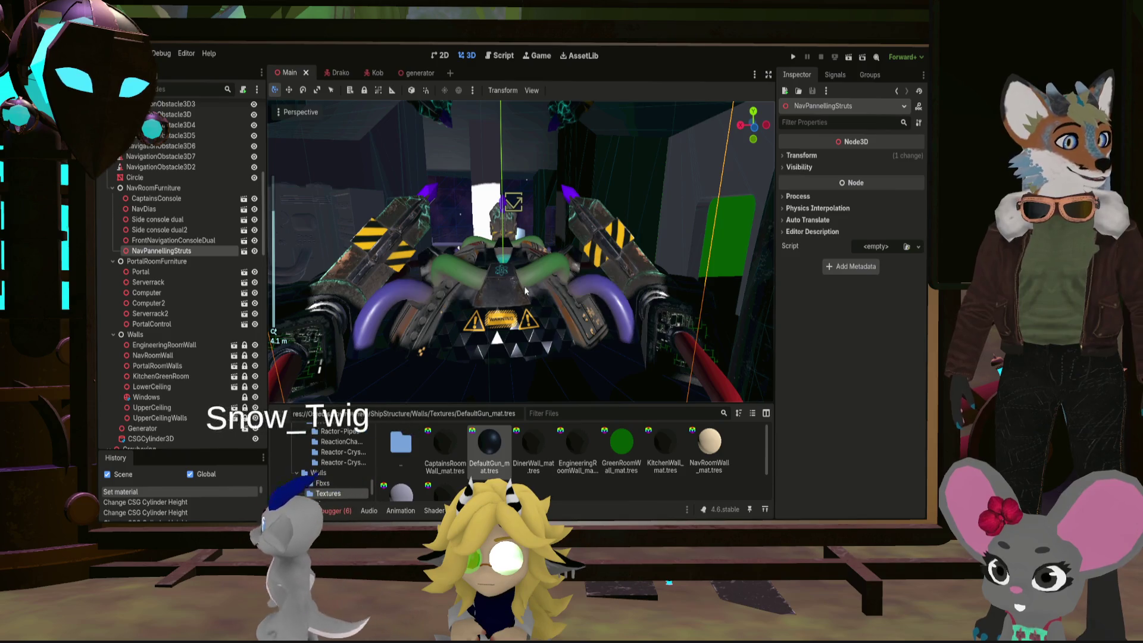
{"action": "left_click_drag", "start_coordinate": [535, 250], "coordinate": [603, 284]}
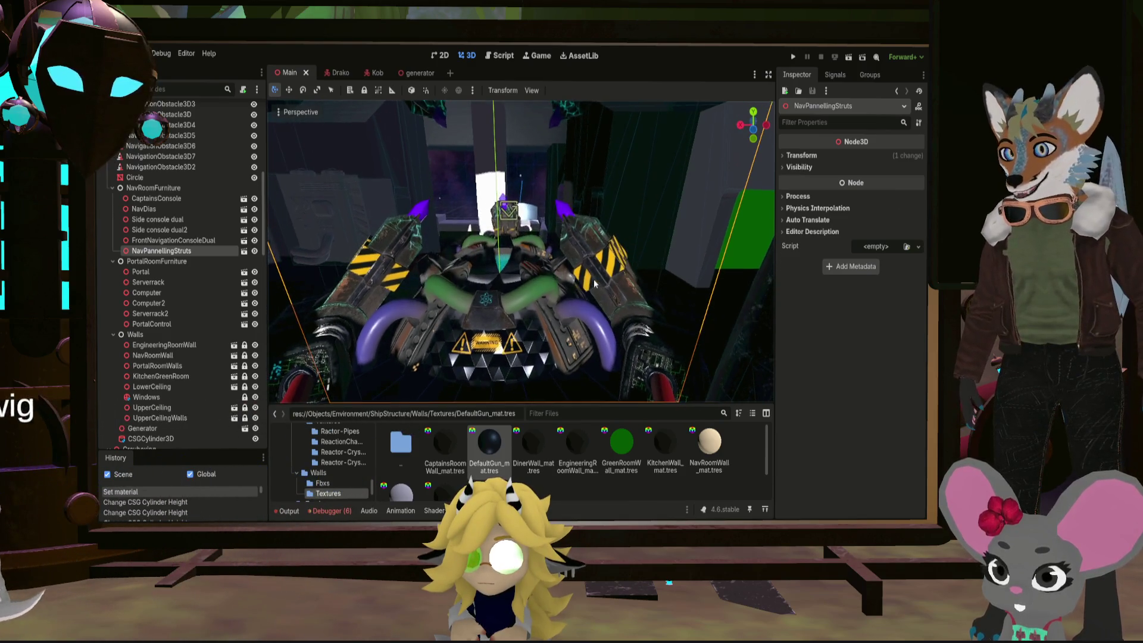
{"action": "scroll", "scroll_direction": "down", "scroll_amount": 3}
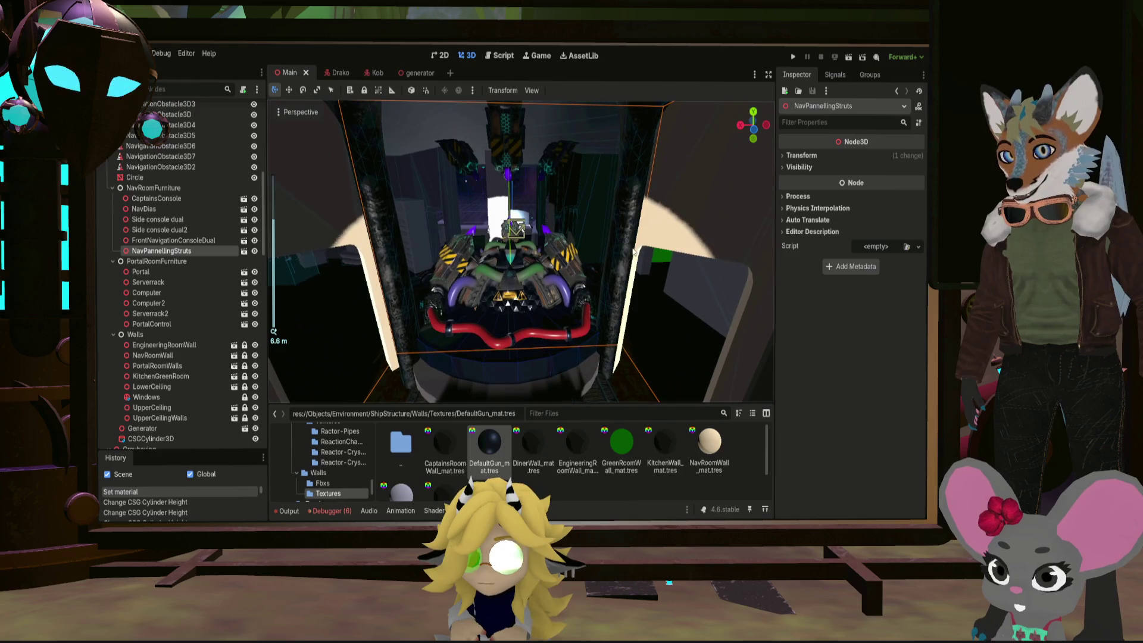
{"action": "left_click", "coordinate": [793, 56]}
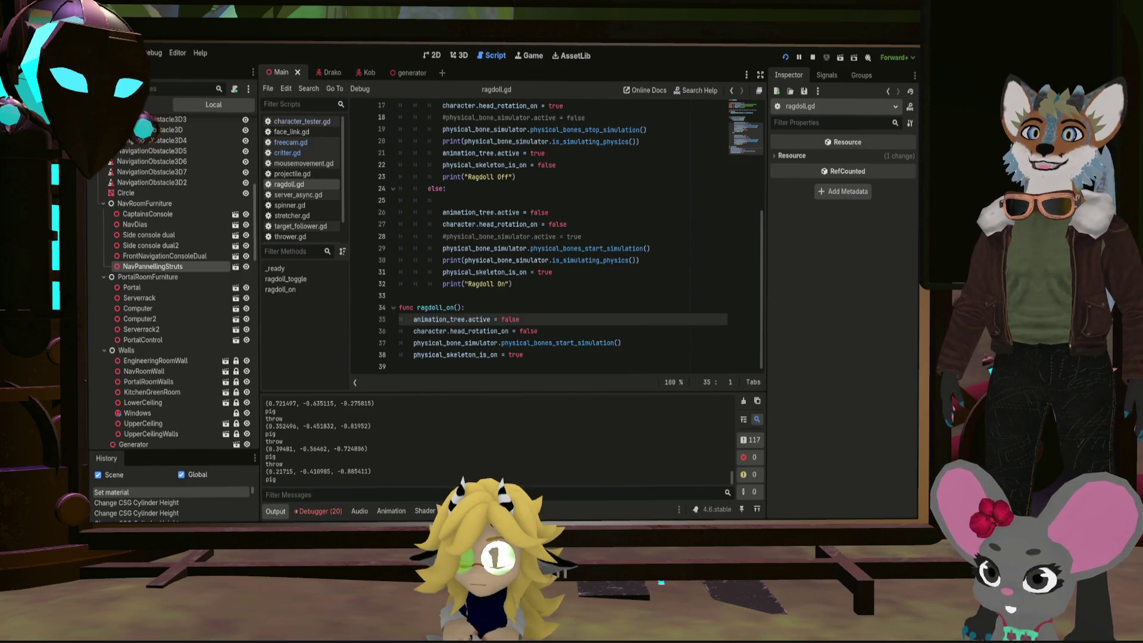
Switch back from the Script editor to the 3D workspace with Ctrl+F2
{"action": "key", "text": "ctrl+F2"}
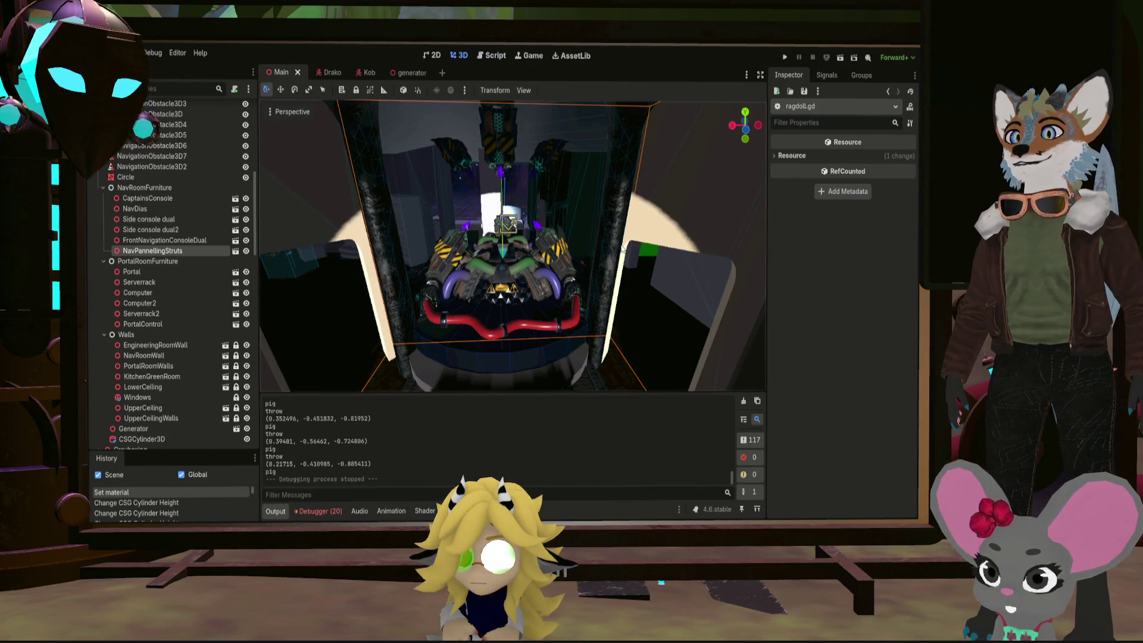
{"action": "scroll", "scroll_direction": "down", "scroll_amount": 3}
{"action": "scroll", "scroll_direction": "down", "scroll_amount": 3}
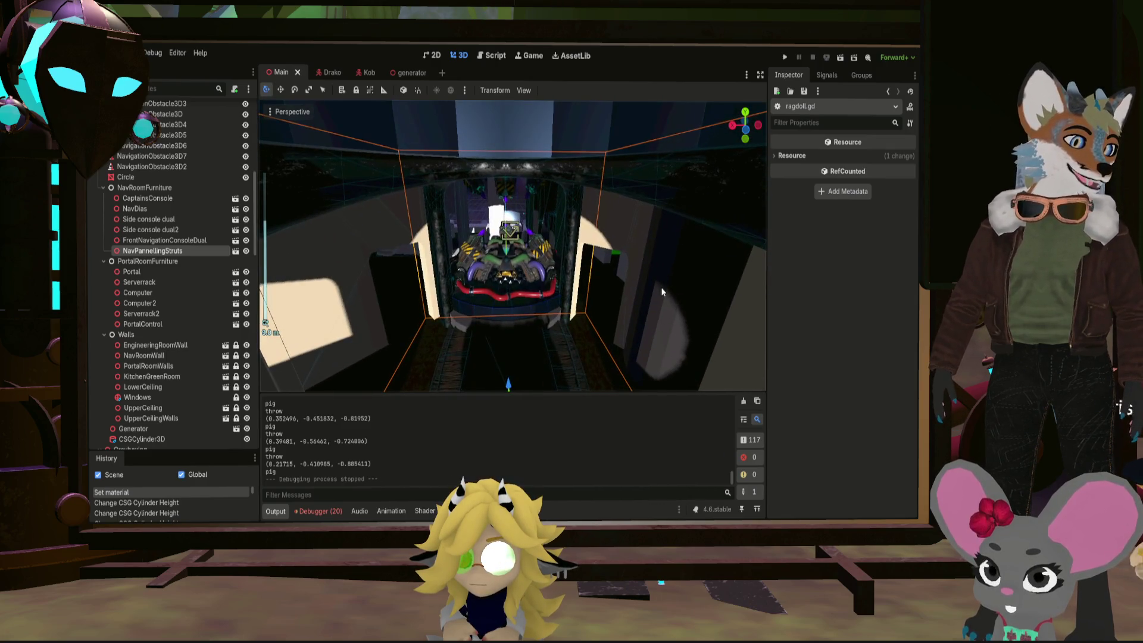
{"action": "scroll", "scroll_direction": "down", "scroll_amount": 3}
{"action": "scroll", "scroll_direction": "down", "scroll_amount": 3}
{"action": "scroll", "scroll_direction": "down", "scroll_amount": 3}
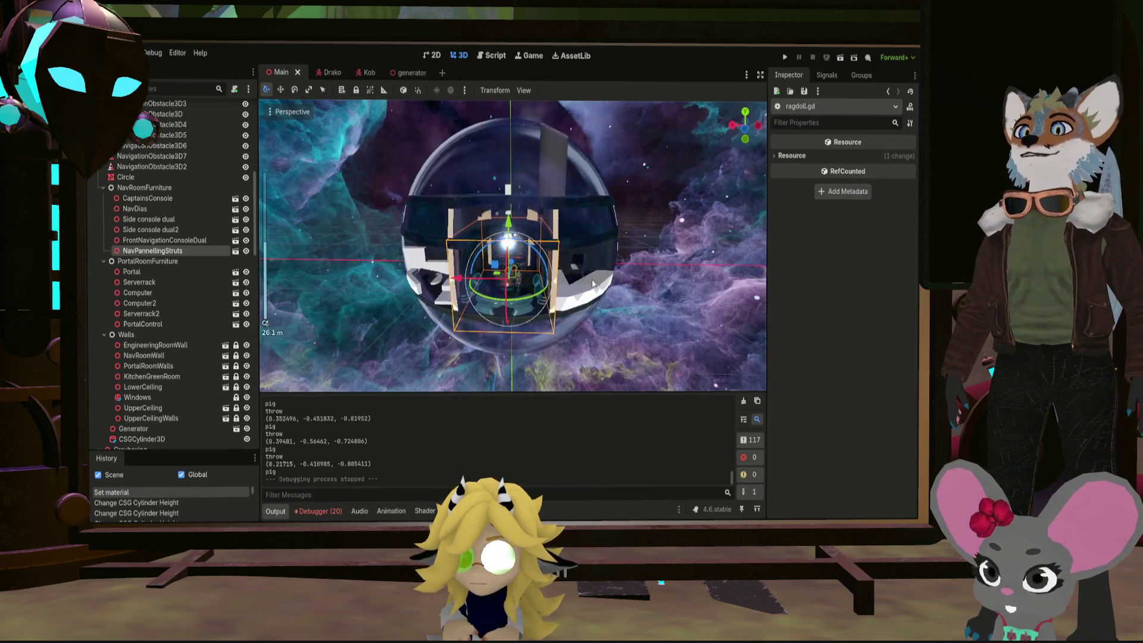
{"action": "scroll", "scroll_direction": "down", "scroll_amount": 3}
{"action": "left_click_drag", "start_coordinate": [700, 276], "coordinate": [695, 230]}
{"action": "scroll", "scroll_direction": "down", "scroll_amount": 3}
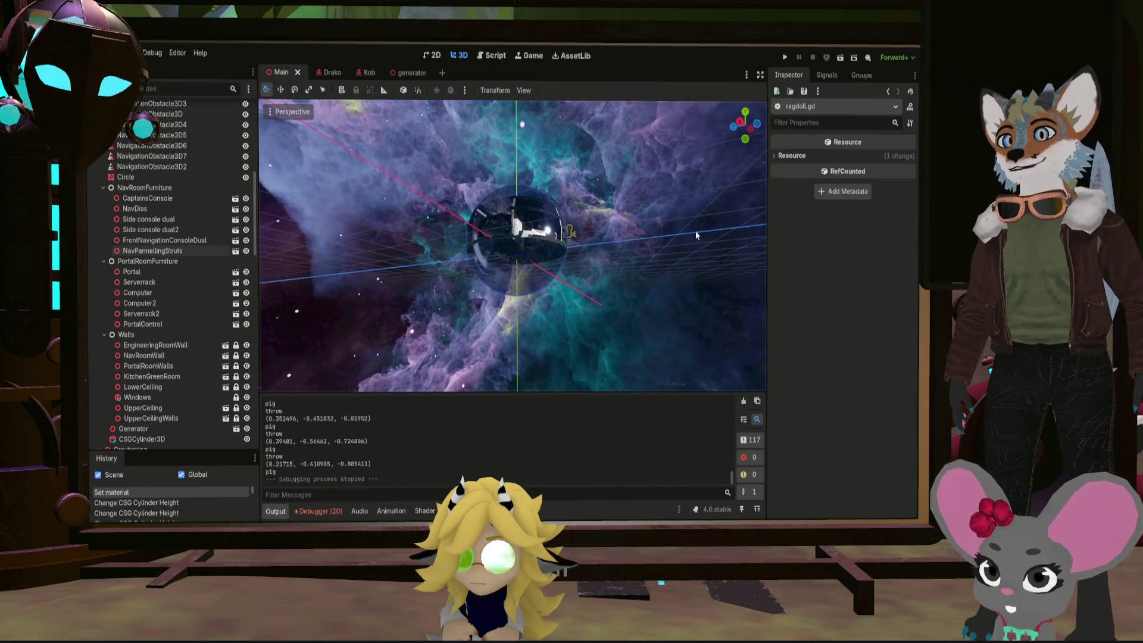
{"action": "scroll", "scroll_direction": "up", "scroll_amount": 3}
{"action": "left_click_drag", "start_coordinate": [620, 216], "coordinate": [608, 268]}
{"action": "scroll", "scroll_direction": "up", "scroll_amount": 3}
{"action": "scroll", "scroll_direction": "up", "scroll_amount": 3}
{"action": "scroll", "scroll_direction": "up", "scroll_amount": 3}
{"action": "scroll", "scroll_direction": "up", "scroll_amount": 3}
{"action": "scroll", "scroll_direction": "up", "scroll_amount": 3}
{"action": "scroll", "scroll_direction": "down", "scroll_amount": 3}
{"action": "scroll", "scroll_direction": "down", "scroll_amount": 3}
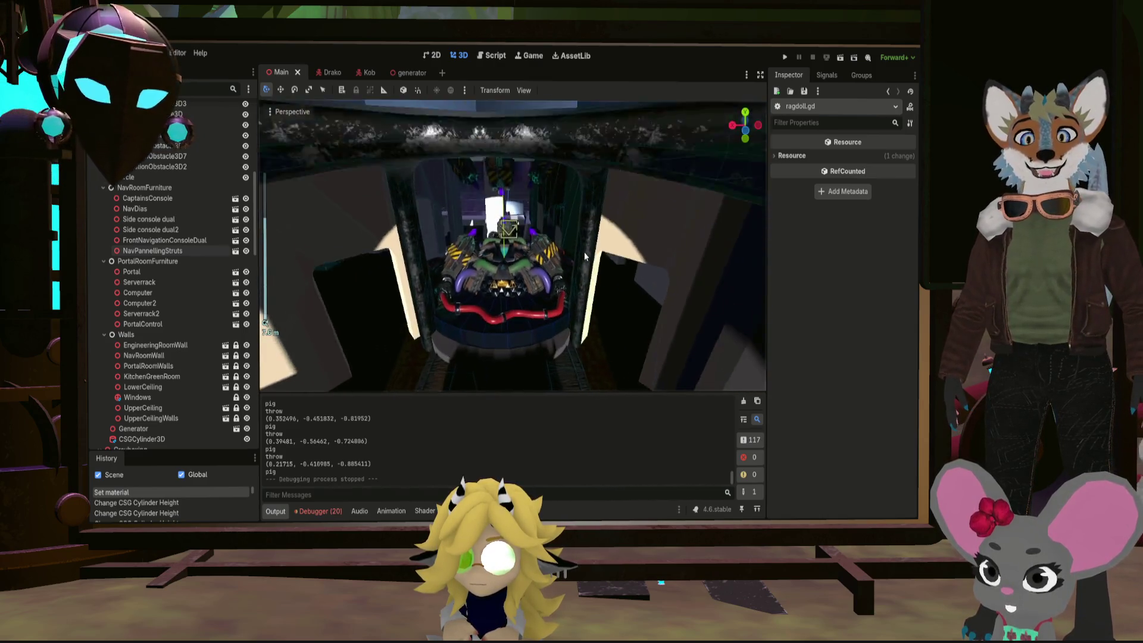
{"action": "scroll", "scroll_direction": "up", "scroll_amount": 3}
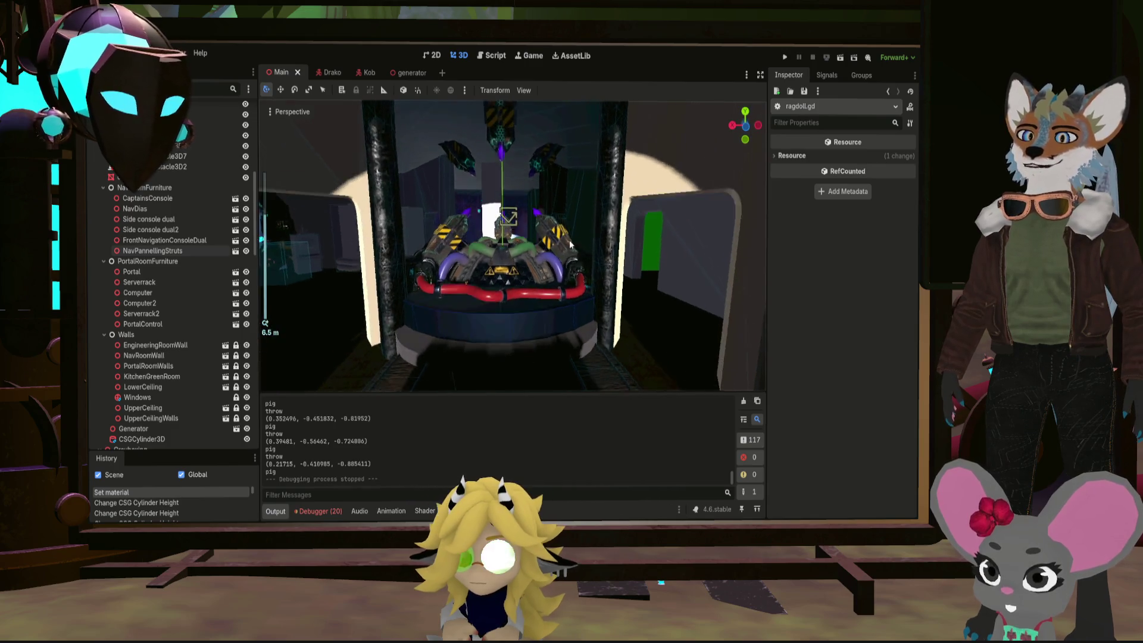
{"action": "scroll", "scroll_direction": "up", "scroll_amount": 3}
{"action": "scroll", "scroll_direction": "up", "scroll_amount": 3}
{"action": "scroll", "scroll_direction": "down", "scroll_amount": 3}
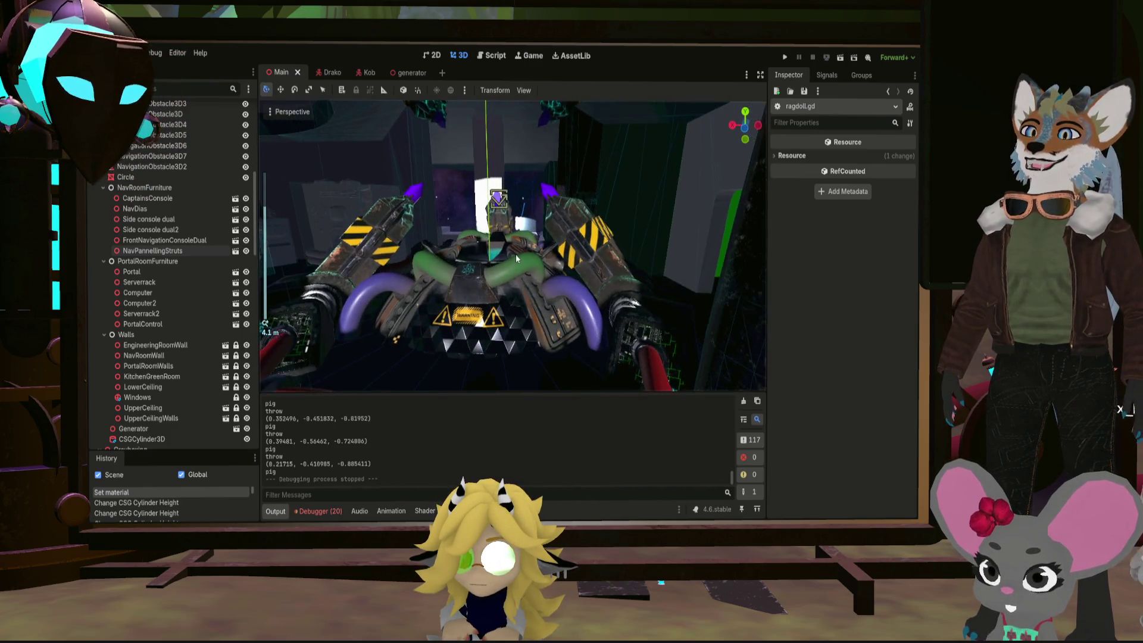
{"action": "scroll", "scroll_direction": "down", "scroll_amount": 3}
{"action": "left_click_drag", "start_coordinate": [508, 258], "coordinate": [526, 224]}
{"action": "scroll", "scroll_direction": "up", "scroll_amount": 3}
{"action": "scroll", "scroll_direction": "up", "scroll_amount": 3}
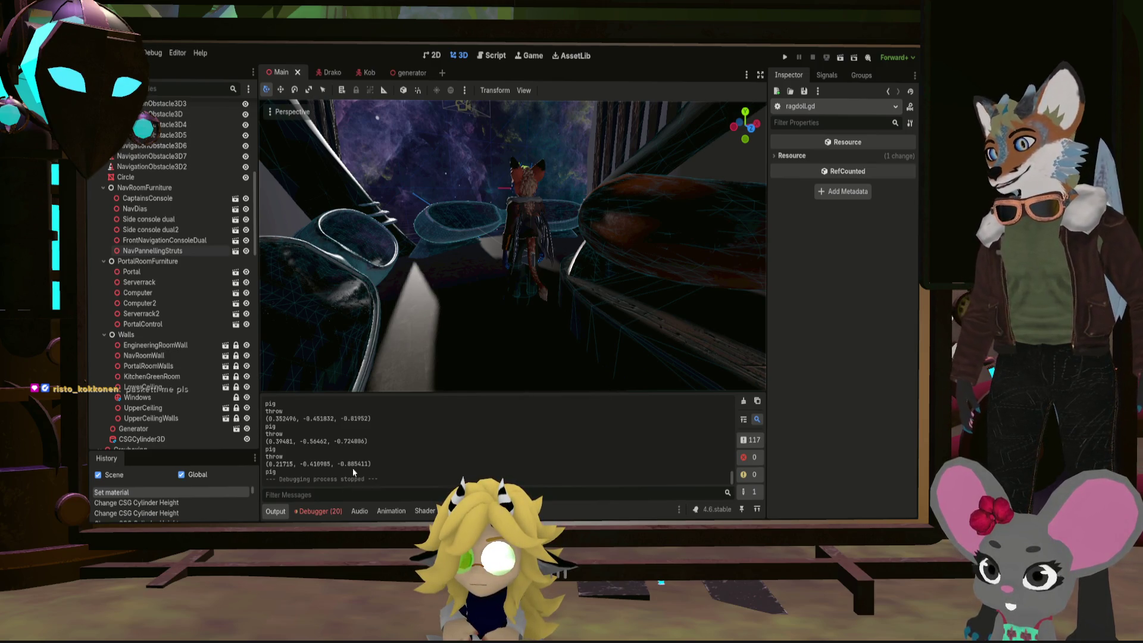
Reopen the FileSystem dock, select NavDias, widen the viewport via the dock splitters, and save the Main scene
{"action": "key", "text": "alt+f"}
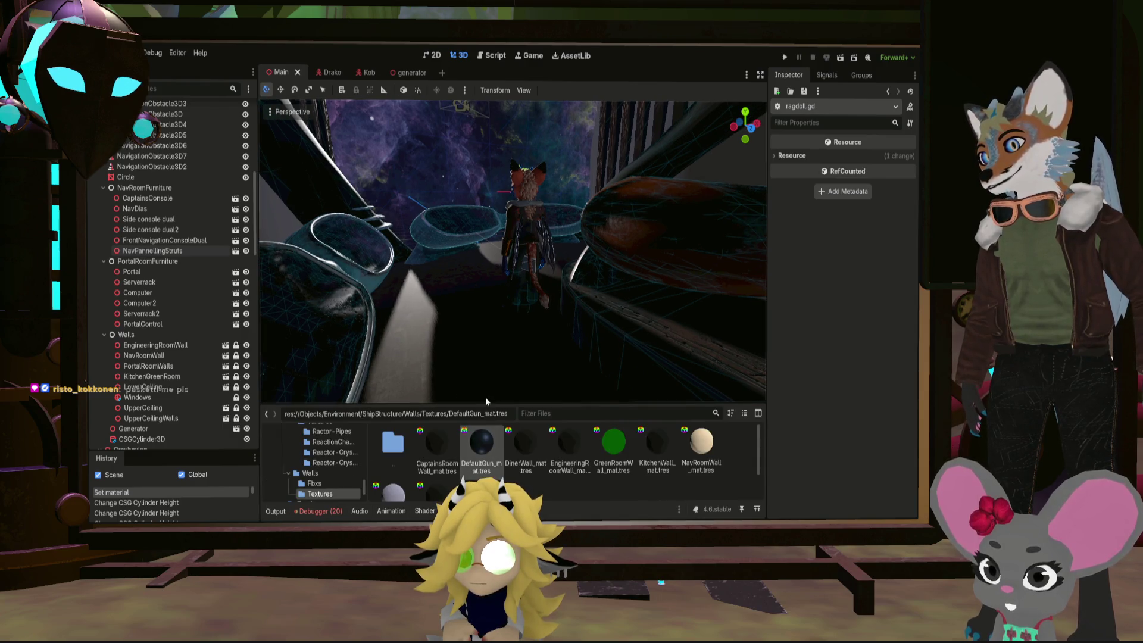
{"action": "left_click", "coordinate": [764, 307]}
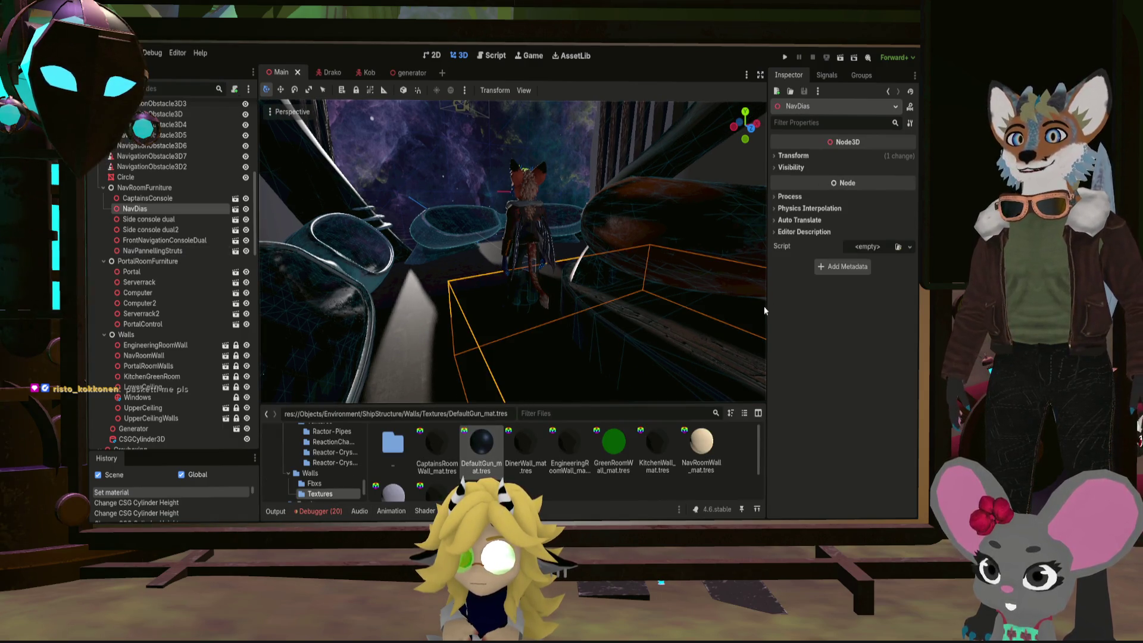
{"action": "left_click_drag", "start_coordinate": [767, 303], "coordinate": [827, 303]}
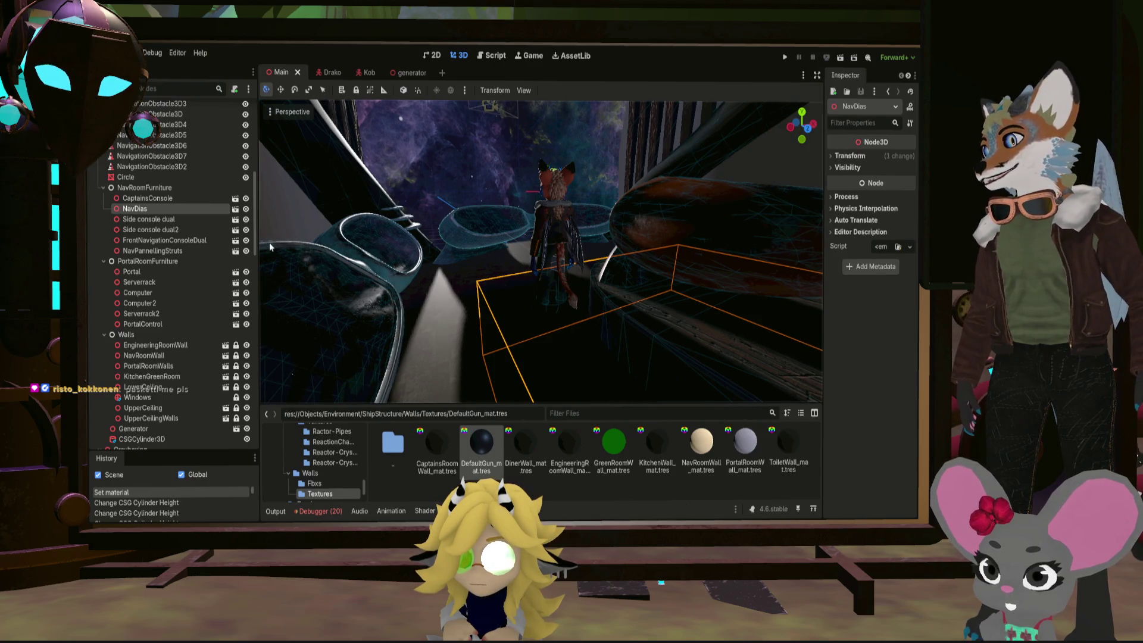
{"action": "left_click_drag", "start_coordinate": [259, 246], "coordinate": [206, 246]}
{"action": "key", "text": "ctrl+s"}
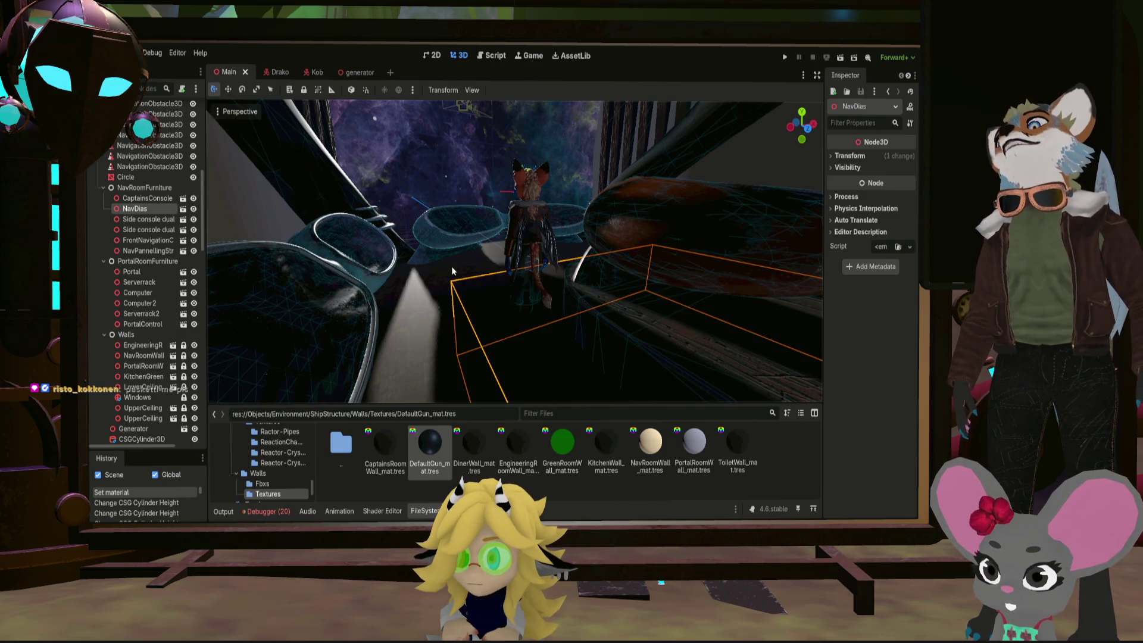